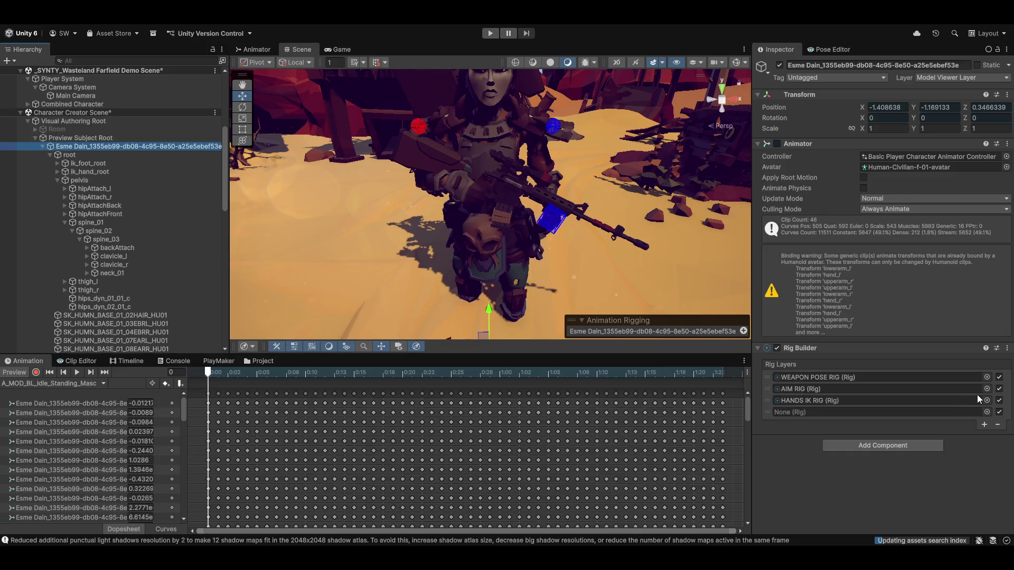
Step: Add EQUIPMENT ROOT as a Rig Builder layer and move it above HANDS IK RIG
{"action": "scroll", "coordinate": [115, 224], "scroll_direction": "down", "scroll_amount": 15}
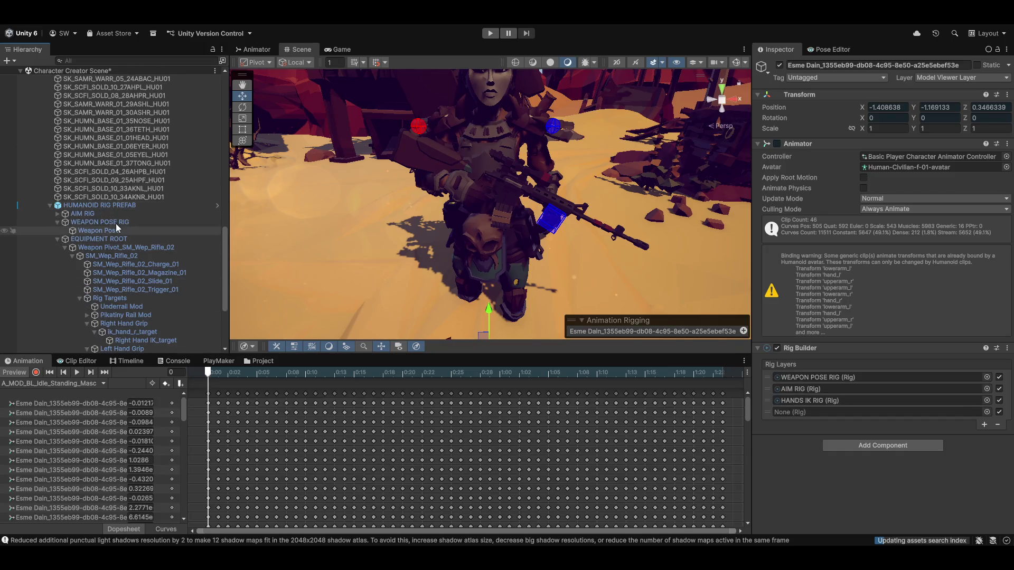
{"action": "mouse_move", "coordinate": [87, 241]}
{"action": "left_mouse_down"}
{"action": "mouse_move", "coordinate": [867, 396]}
{"action": "mouse_move", "coordinate": [860, 411]}
{"action": "left_mouse_up"}
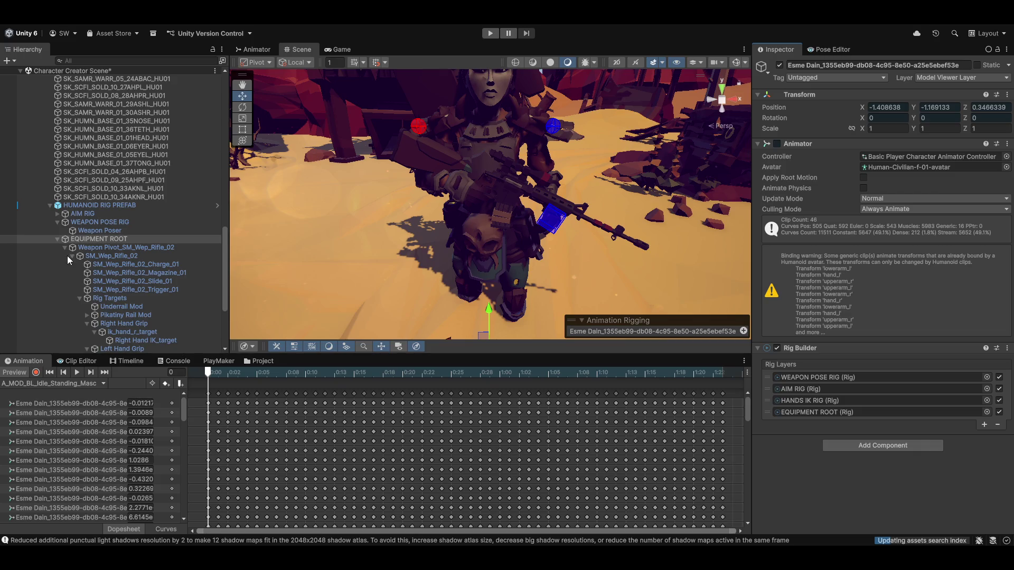
{"action": "left_click", "coordinate": [78, 299]}
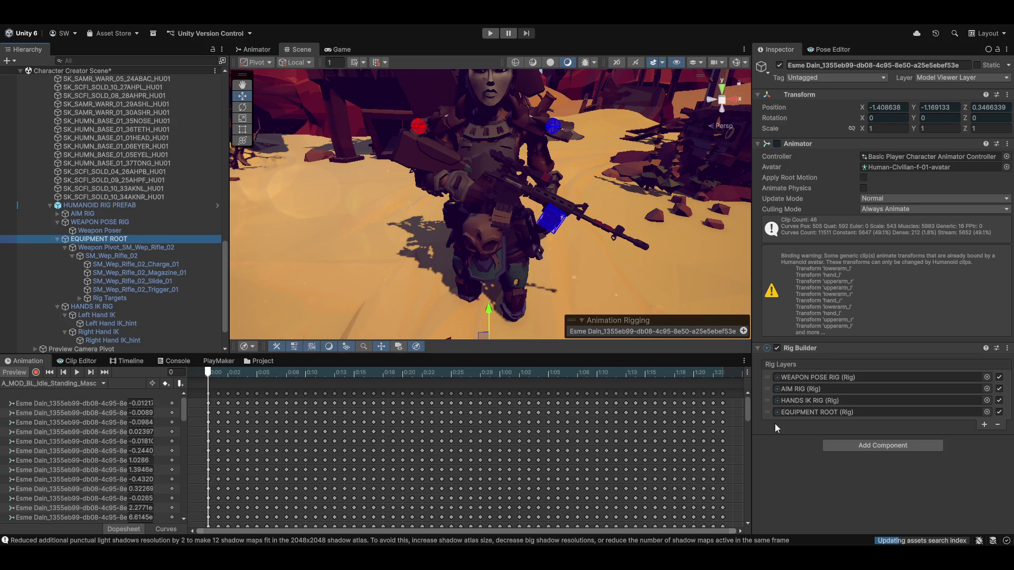
{"action": "left_click_drag", "start_coordinate": [767, 412], "coordinate": [770, 403]}
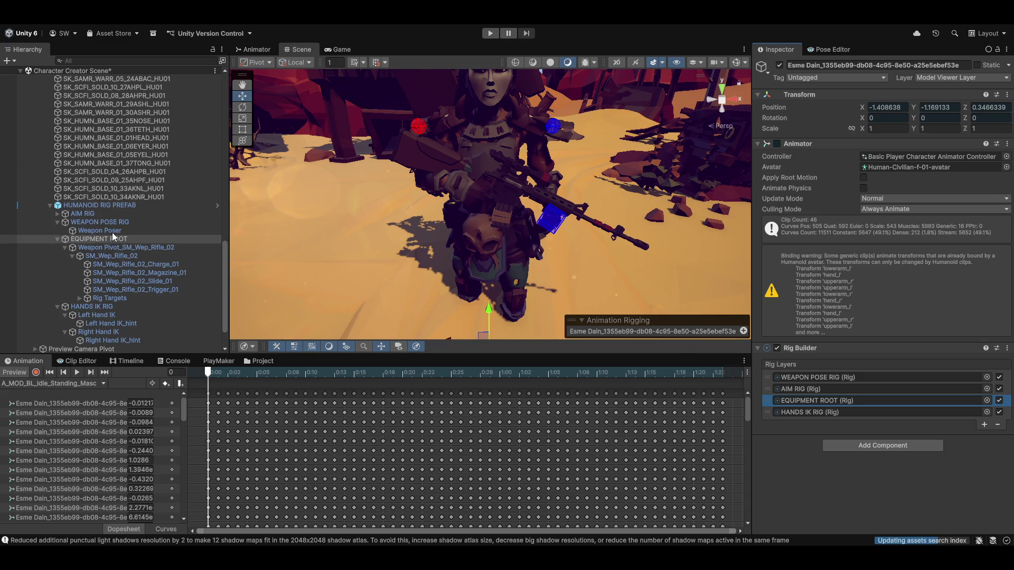
Step: Expand AIM RIG to reveal Head Aim, Chest Aim and Target, and view the character from the front
{"action": "left_click", "coordinate": [58, 214]}
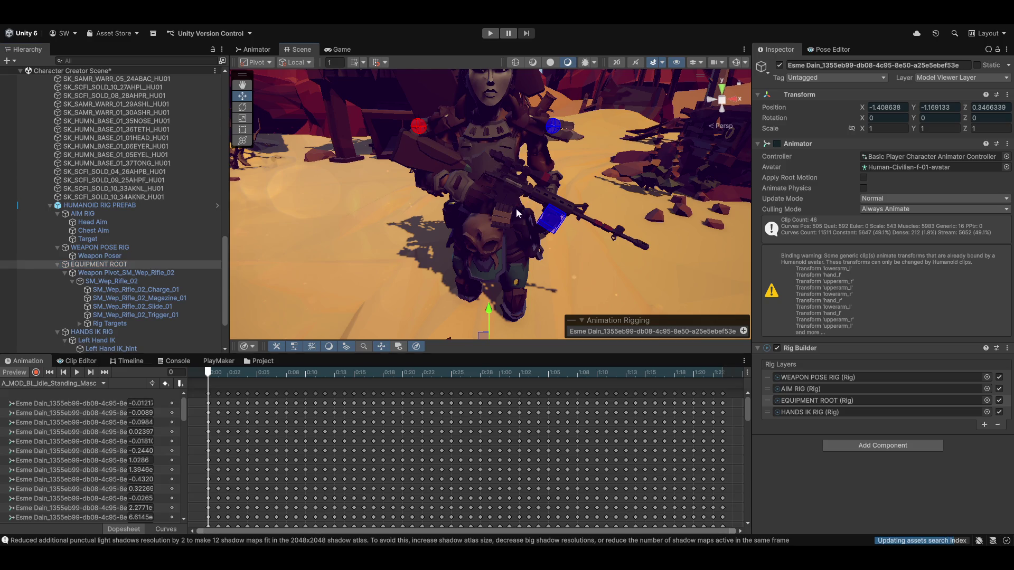
{"action": "left_click_drag", "start_coordinate": [518, 207], "coordinate": [497, 245]}
{"action": "scroll", "coordinate": [489, 213], "scroll_direction": "up", "scroll_amount": 3}
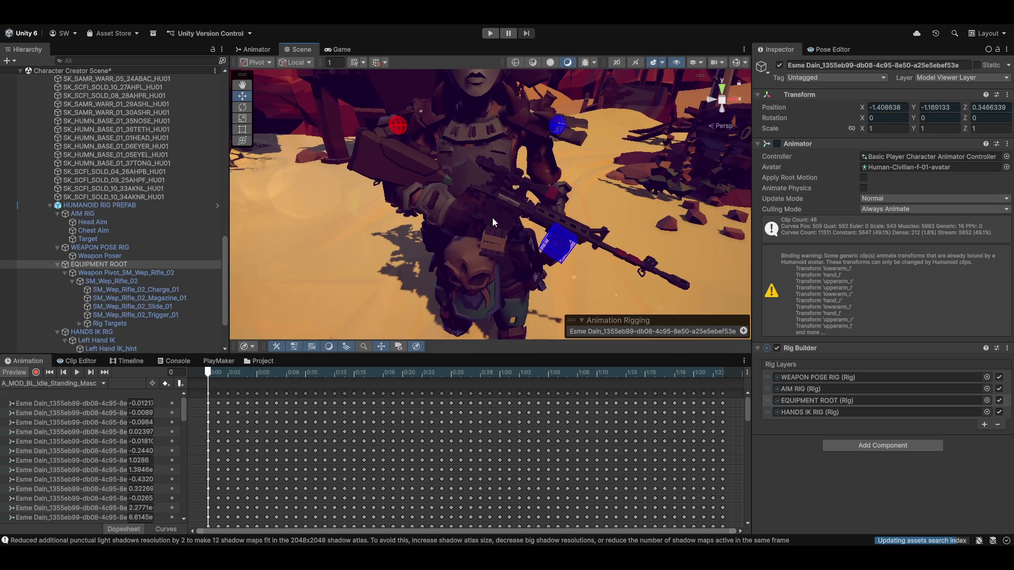
{"action": "left_click_drag", "start_coordinate": [492, 218], "coordinate": [307, 210]}
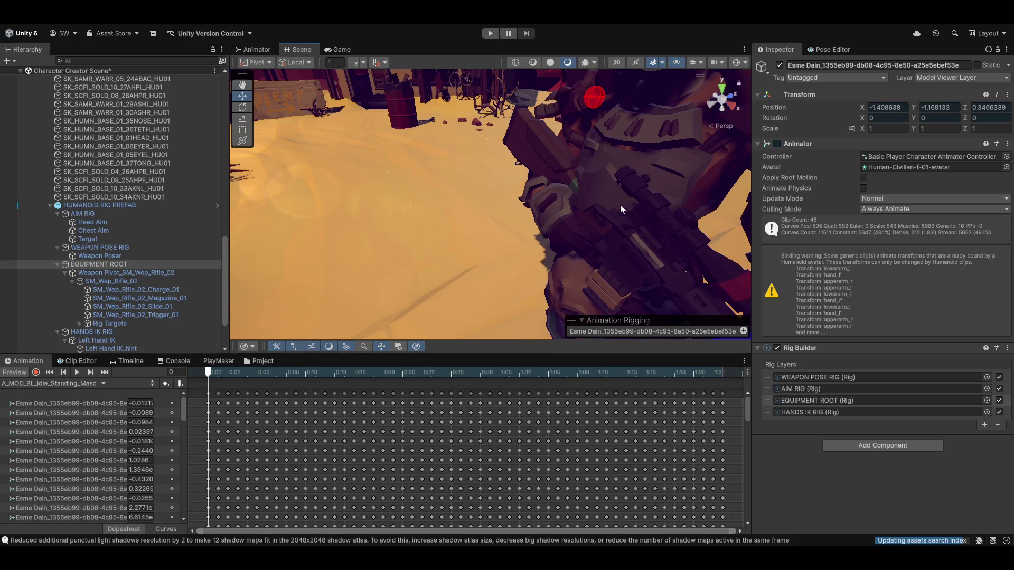
{"action": "mouse_move", "coordinate": [503, 253]}
{"action": "left_mouse_down"}
{"action": "mouse_move", "coordinate": [528, 227]}
{"action": "mouse_move", "coordinate": [435, 217]}
{"action": "mouse_move", "coordinate": [486, 203]}
{"action": "left_mouse_up"}
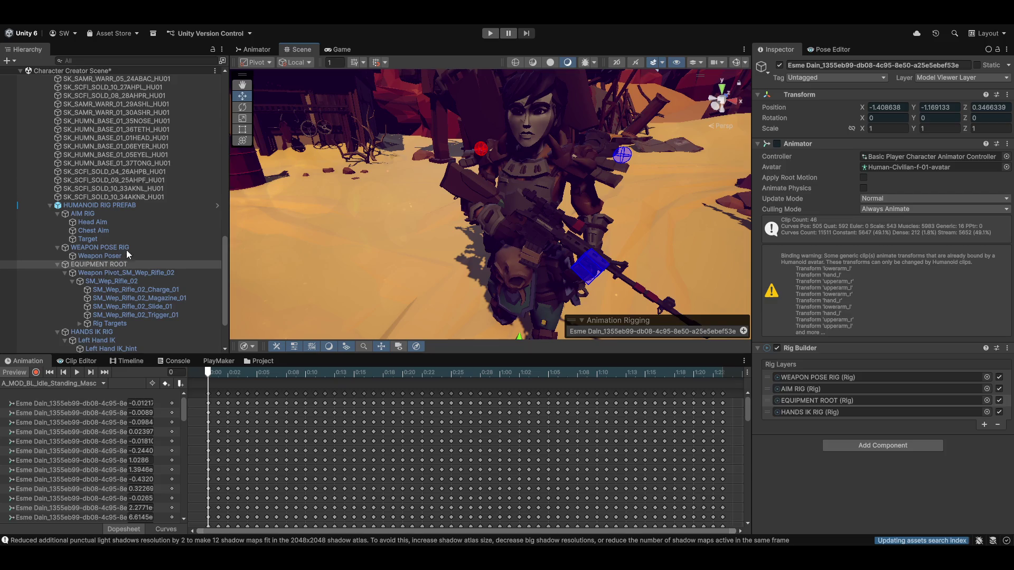
{"action": "left_click", "coordinate": [101, 255]}
Step: Frame Weapon Poser in the Scene view and copy its whole Transform component
{"action": "key", "text": "f"}
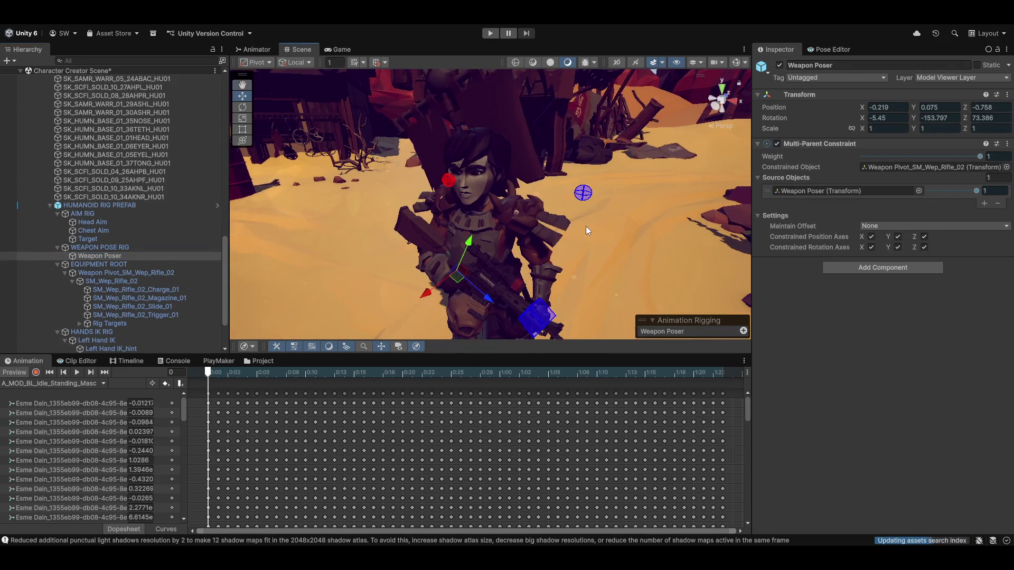
{"action": "mouse_move", "coordinate": [601, 182]}
{"action": "left_mouse_down"}
{"action": "mouse_move", "coordinate": [450, 221]}
{"action": "mouse_move", "coordinate": [408, 220]}
{"action": "mouse_move", "coordinate": [606, 182]}
{"action": "mouse_move", "coordinate": [576, 233]}
{"action": "left_mouse_up"}
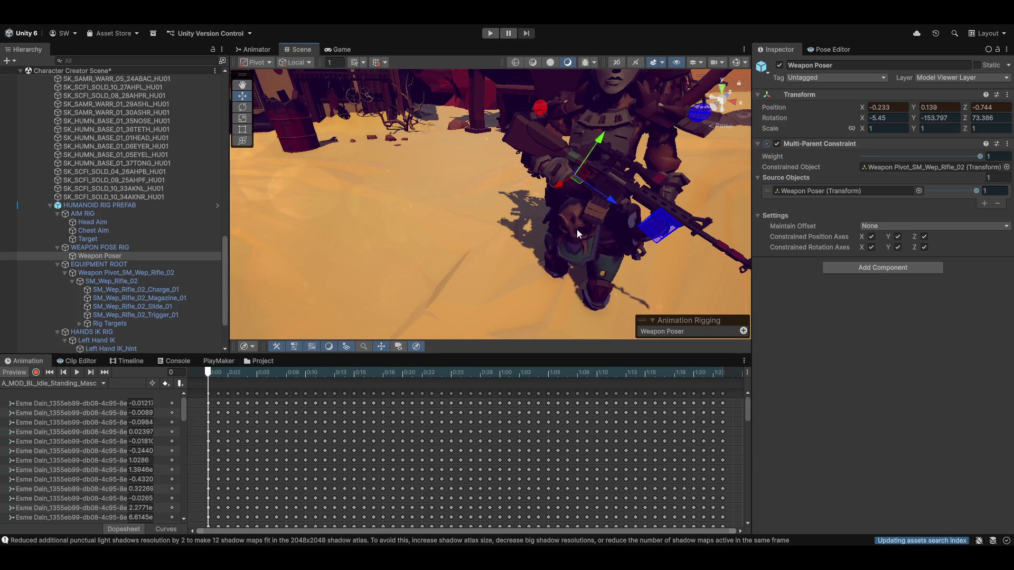
{"action": "left_click", "coordinate": [1007, 95]}
{"action": "mouse_move", "coordinate": [921, 183]}
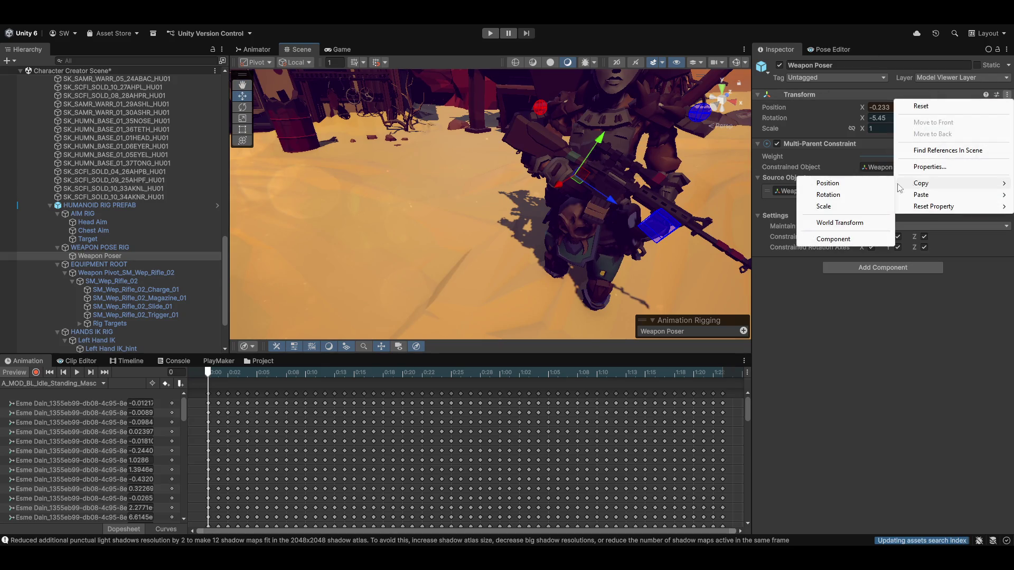
{"action": "left_click", "coordinate": [834, 239]}
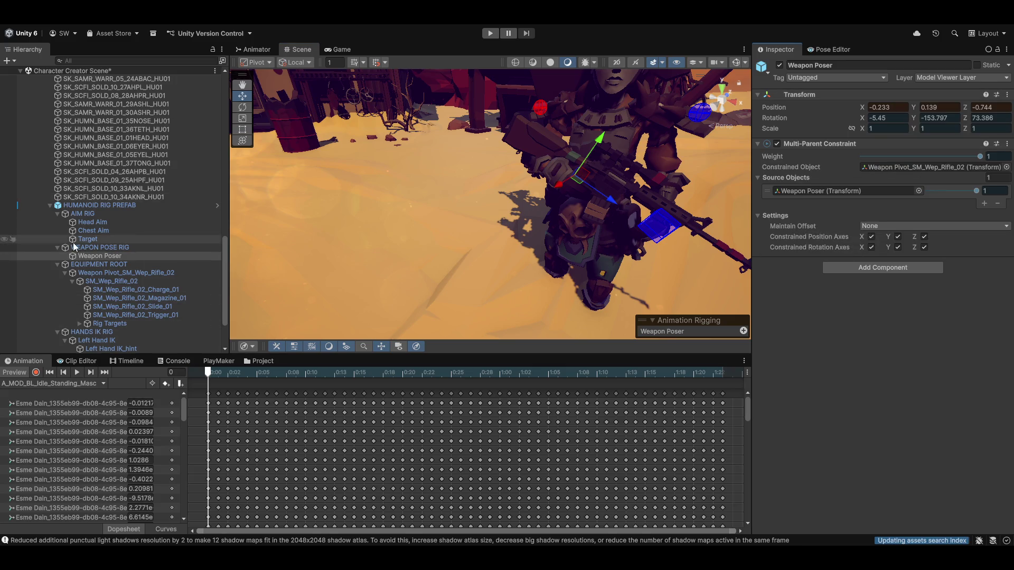
{"action": "scroll", "coordinate": [95, 238], "scroll_direction": "up", "scroll_amount": 5}
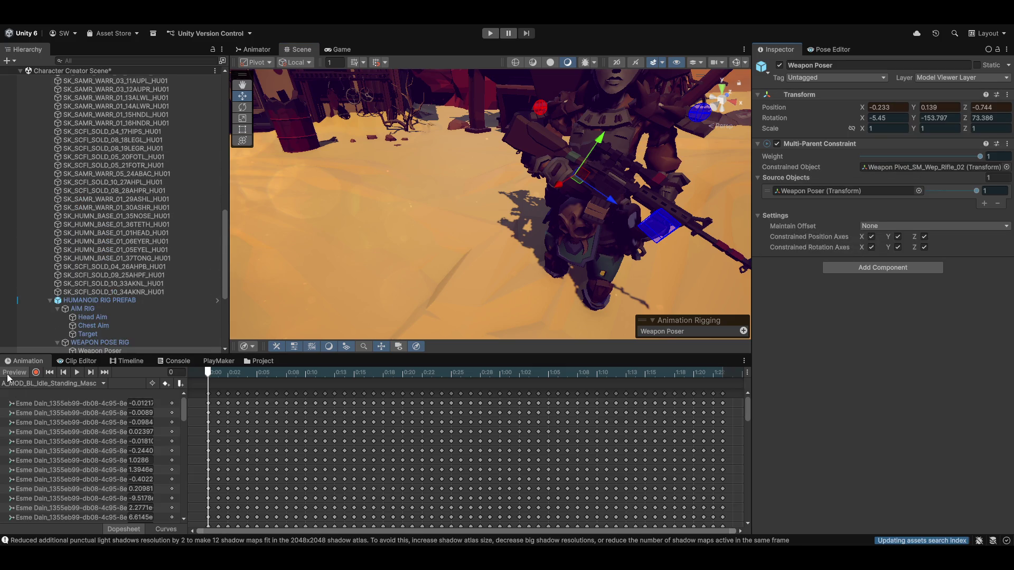
Step: Paste the copied Transform values back, restoring position -0.233, 0.139, -0.744
{"action": "left_click", "coordinate": [1006, 94]}
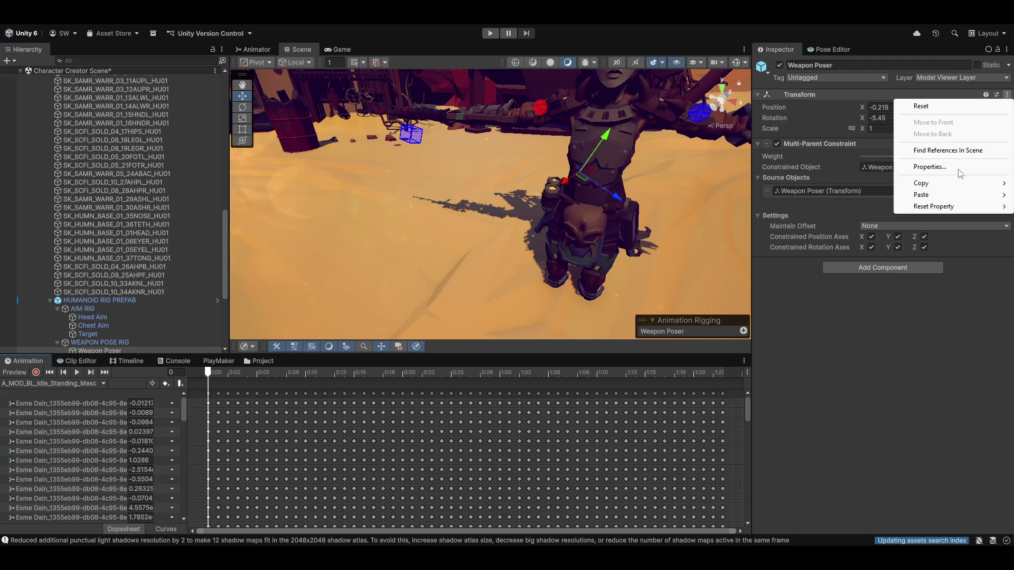
{"action": "mouse_move", "coordinate": [948, 197]}
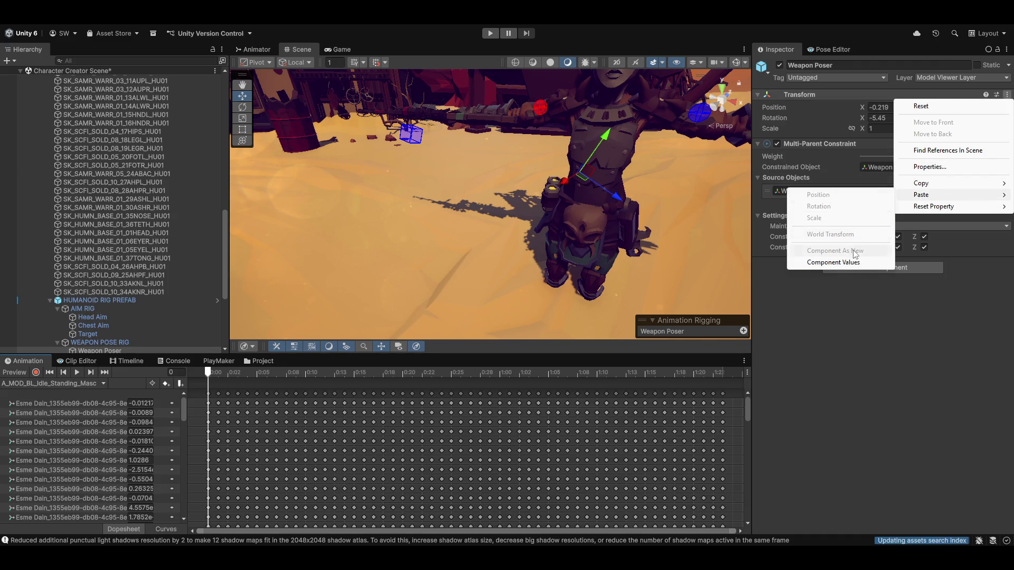
{"action": "left_click", "coordinate": [850, 261]}
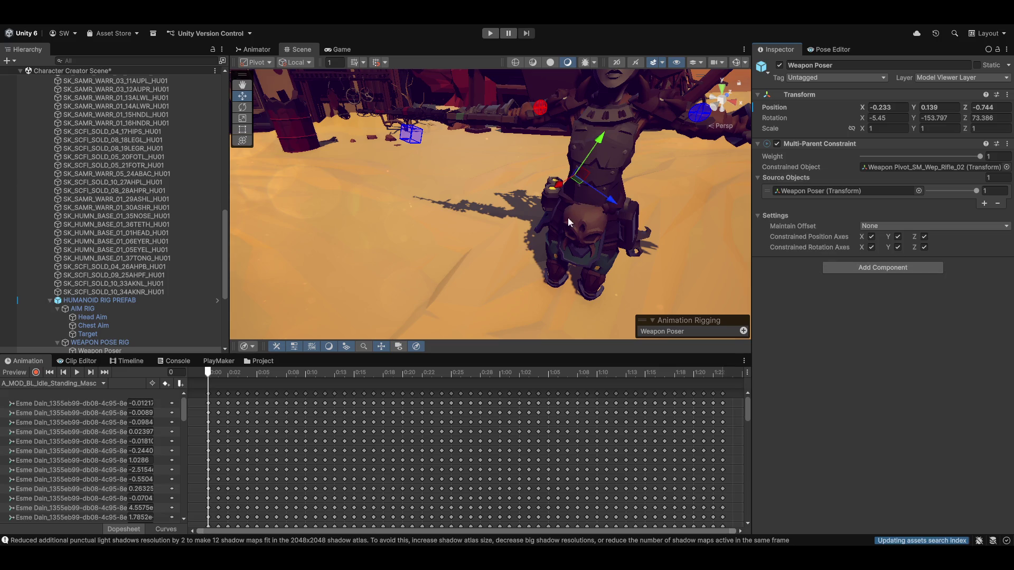
{"action": "scroll", "coordinate": [129, 261], "scroll_direction": "down", "scroll_amount": 10}
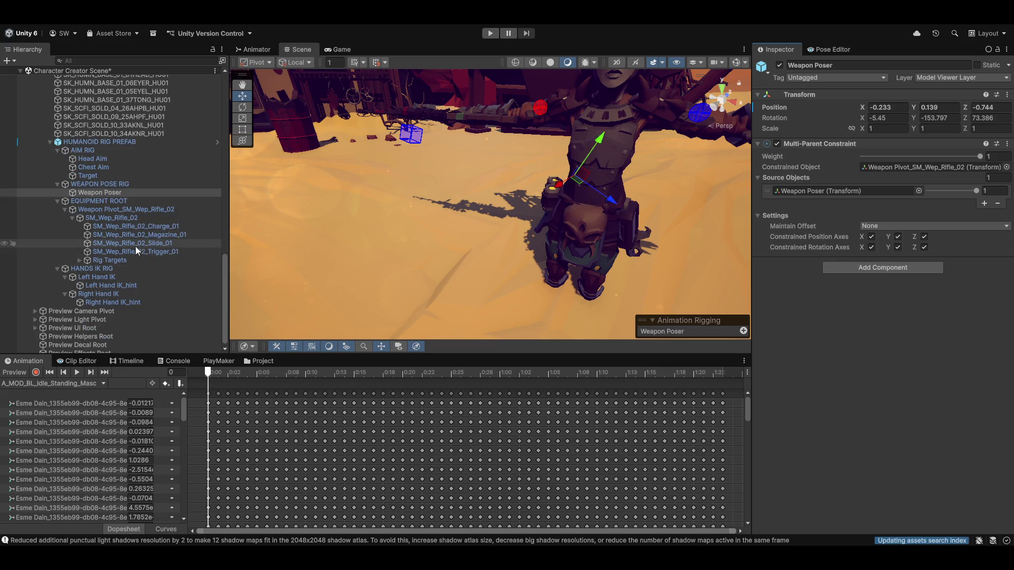
{"action": "left_click", "coordinate": [764, 211]}
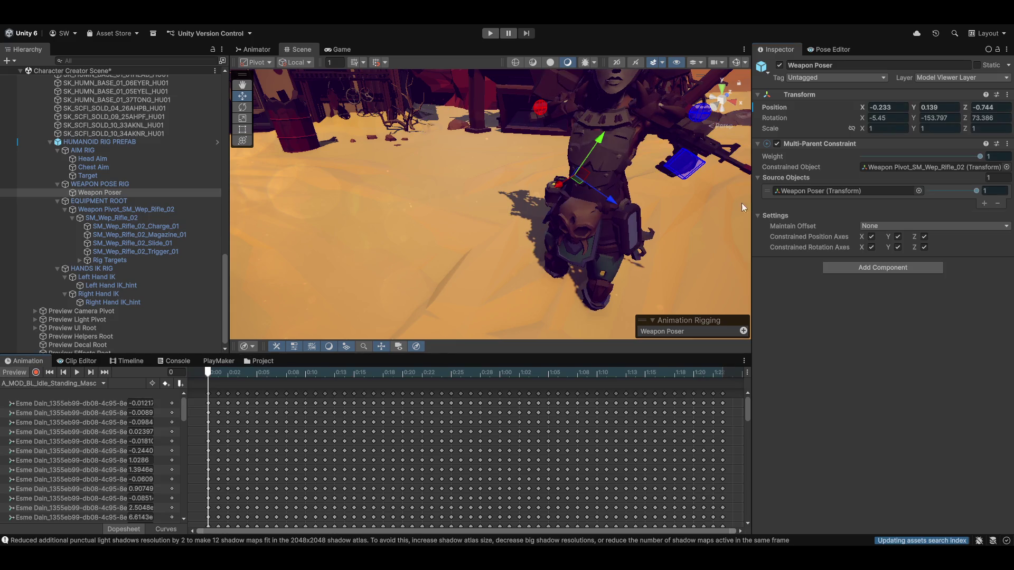
{"action": "left_click_drag", "start_coordinate": [595, 176], "coordinate": [620, 166]}
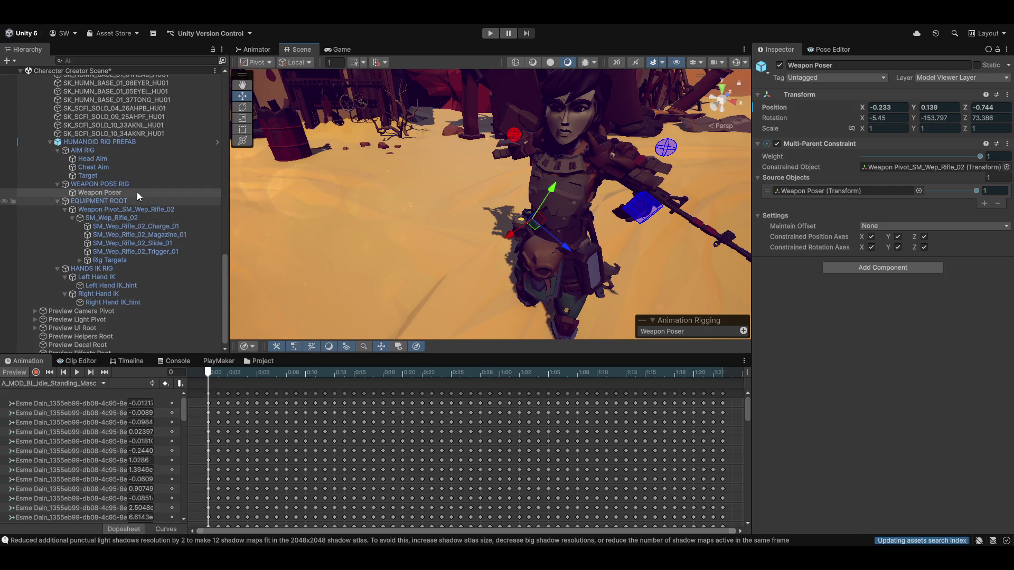
{"action": "left_click", "coordinate": [103, 201]}
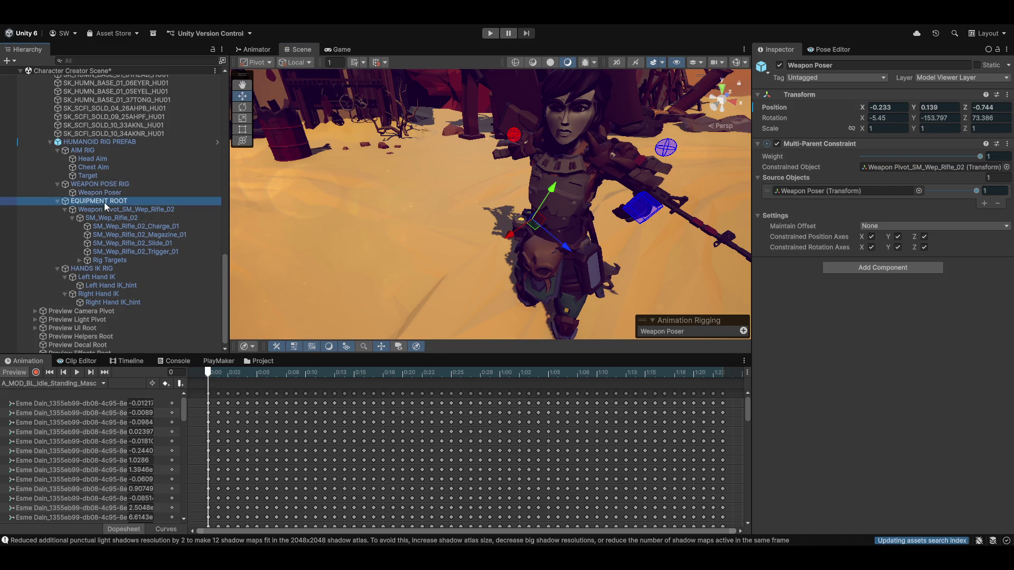
Step: Drop EQUIPMENT ROOT rig weight to 0 and tick Maintain Offset on Weapon Pivot_SM_Wep_Rifle_02's constraint
{"action": "left_click_drag", "start_coordinate": [978, 161], "coordinate": [773, 176]}
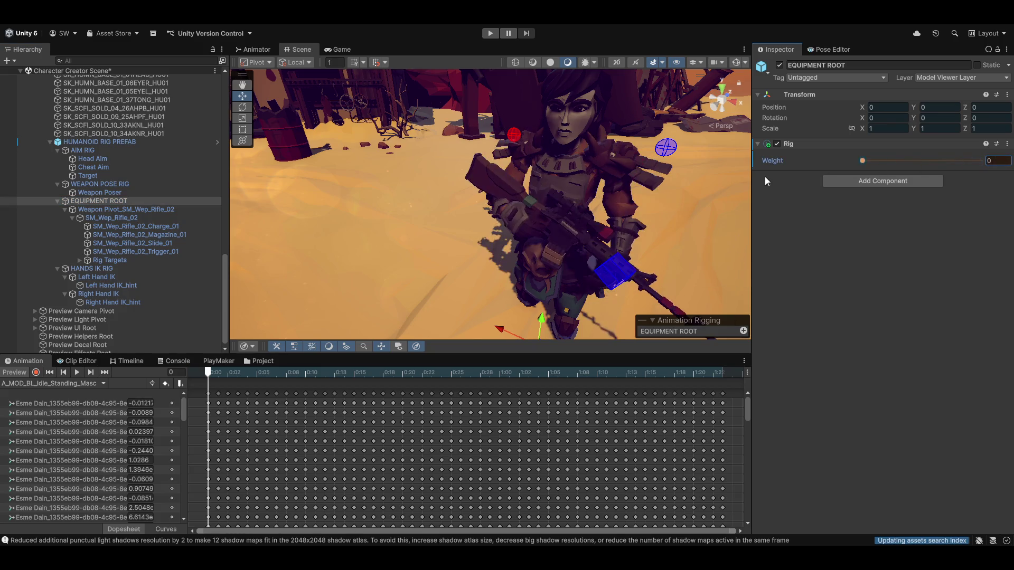
{"action": "left_click", "coordinate": [109, 209]}
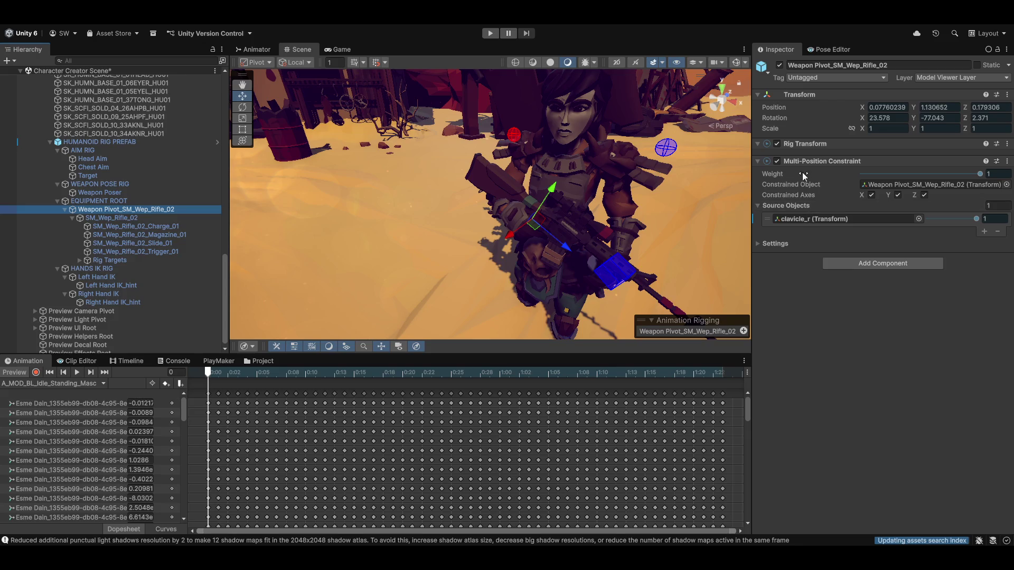
{"action": "left_click_drag", "start_coordinate": [559, 234], "coordinate": [457, 281]}
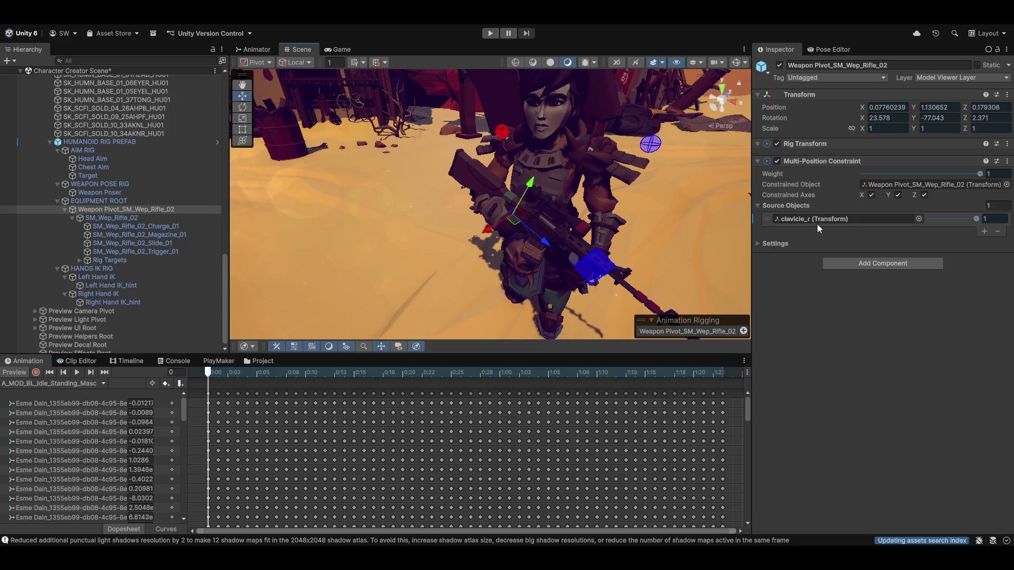
{"action": "left_click", "coordinate": [766, 243]}
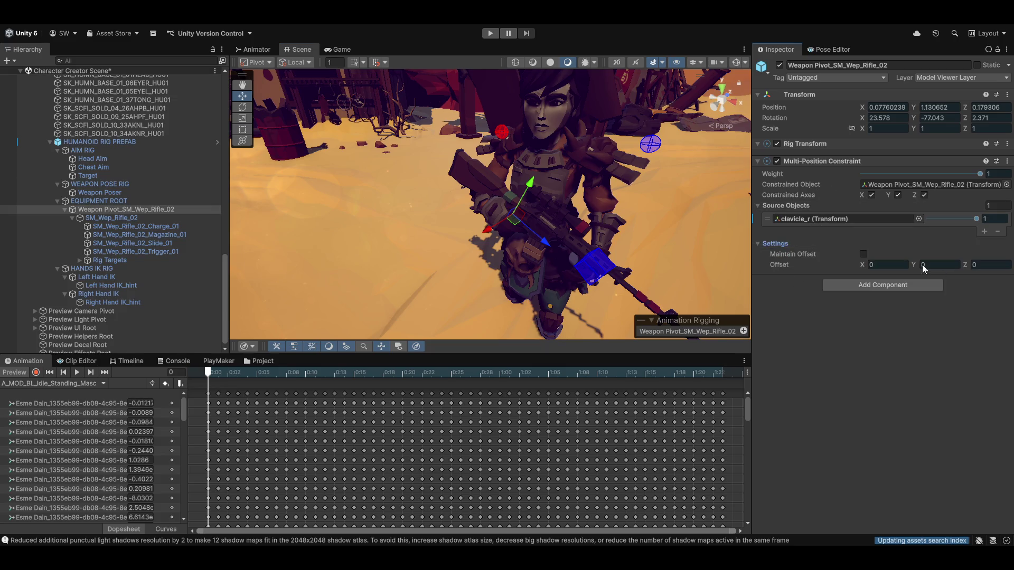
{"action": "left_click", "coordinate": [863, 254]}
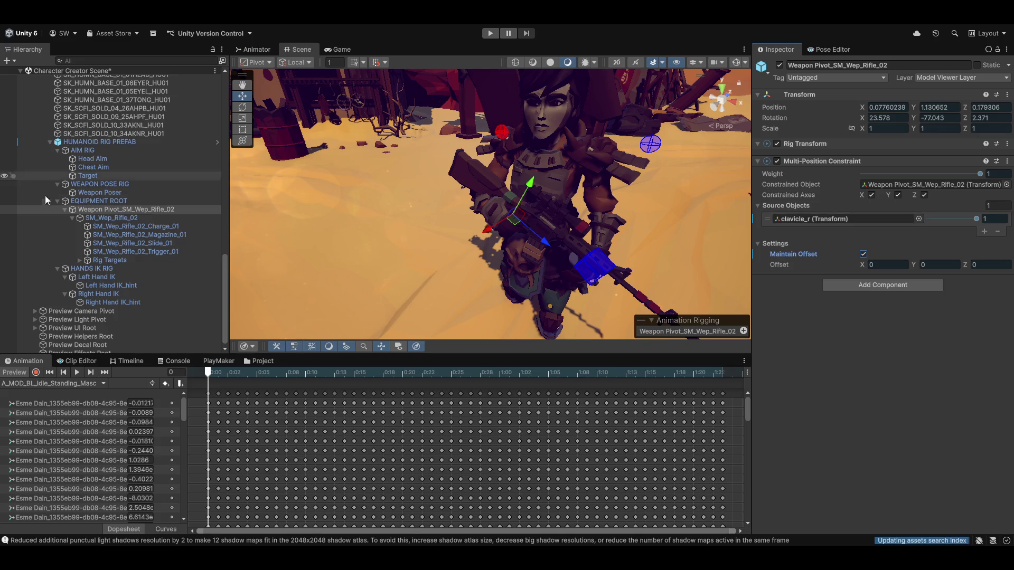
{"action": "left_click", "coordinate": [100, 201]}
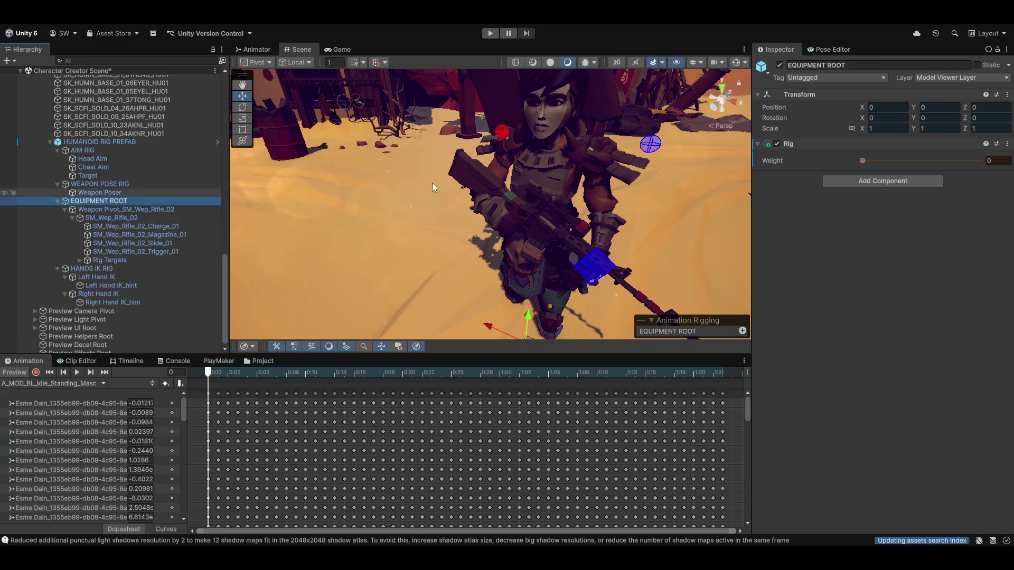
Step: Raise EQUIPMENT ROOT weight to 1 and scrub the rifle pivot offset to Y -0.17, Z 0.21
{"action": "left_click_drag", "start_coordinate": [861, 161], "coordinate": [981, 162]}
{"action": "mouse_move", "coordinate": [533, 156]}
{"action": "left_mouse_down"}
{"action": "mouse_move", "coordinate": [622, 207]}
{"action": "mouse_move", "coordinate": [490, 136]}
{"action": "left_mouse_up"}
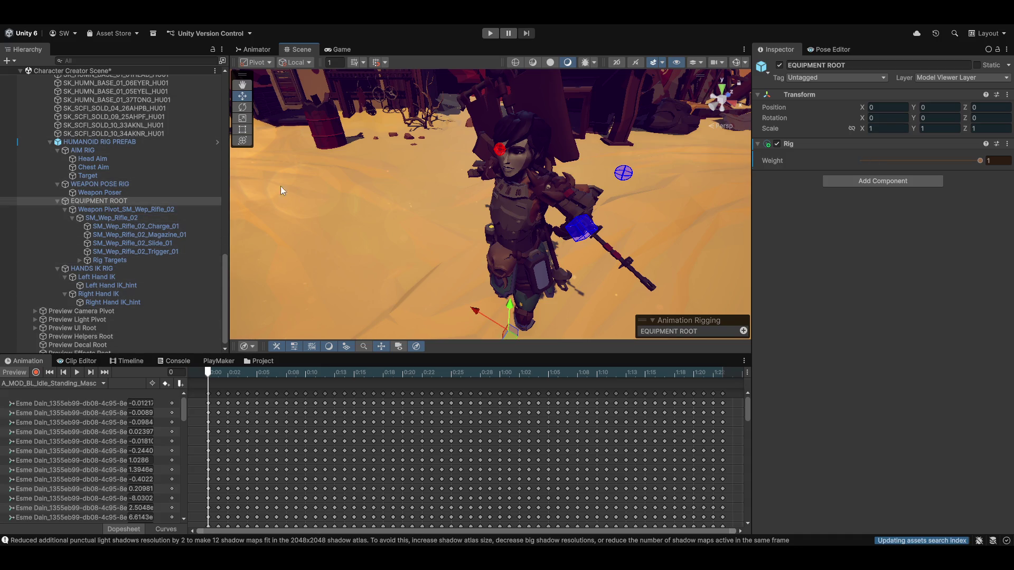
{"action": "left_click", "coordinate": [99, 209]}
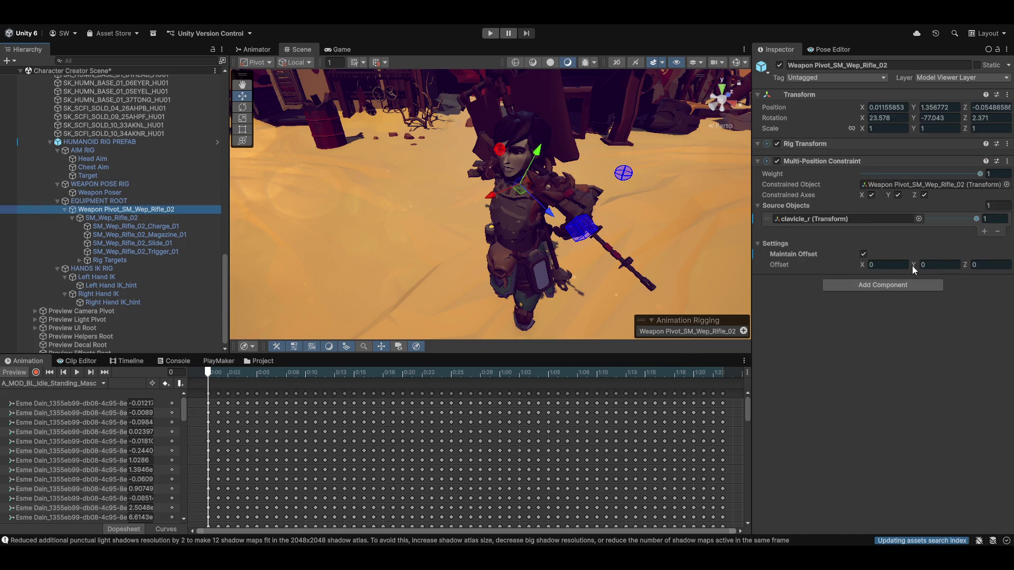
{"action": "left_click_drag", "start_coordinate": [966, 265], "coordinate": [974, 271]}
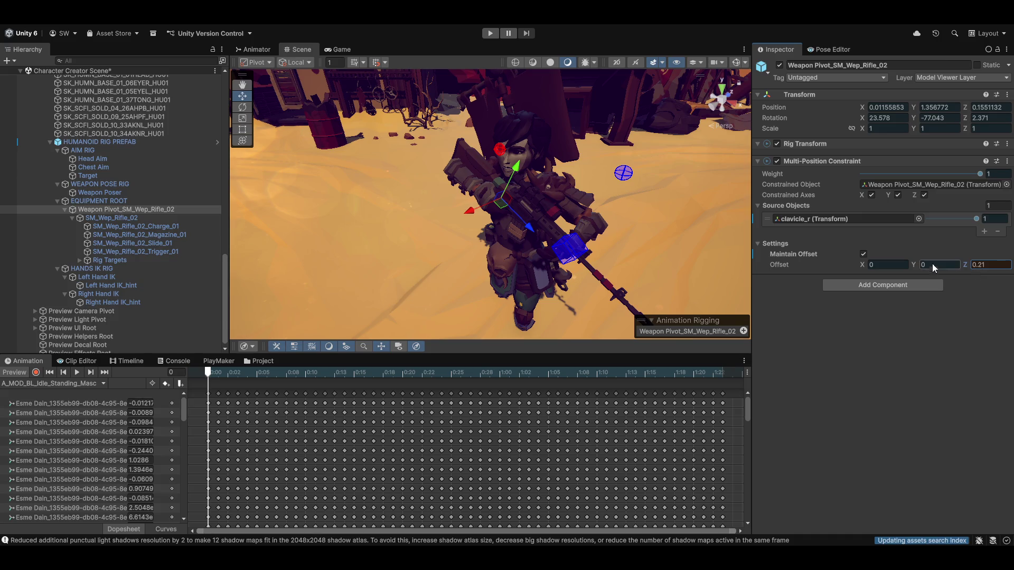
{"action": "left_click_drag", "start_coordinate": [912, 262], "coordinate": [911, 263]}
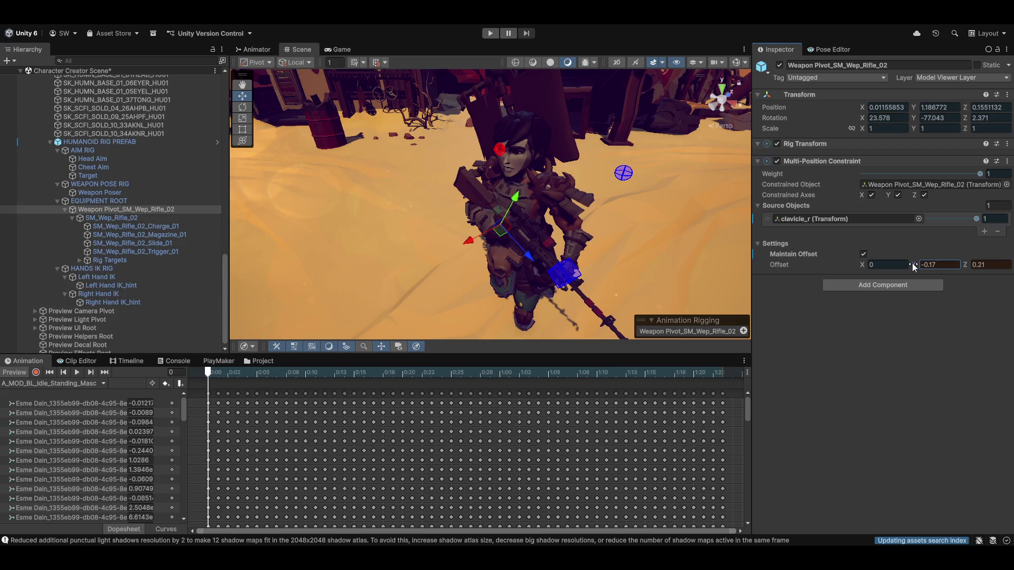
{"action": "left_click_drag", "start_coordinate": [567, 232], "coordinate": [507, 238]}
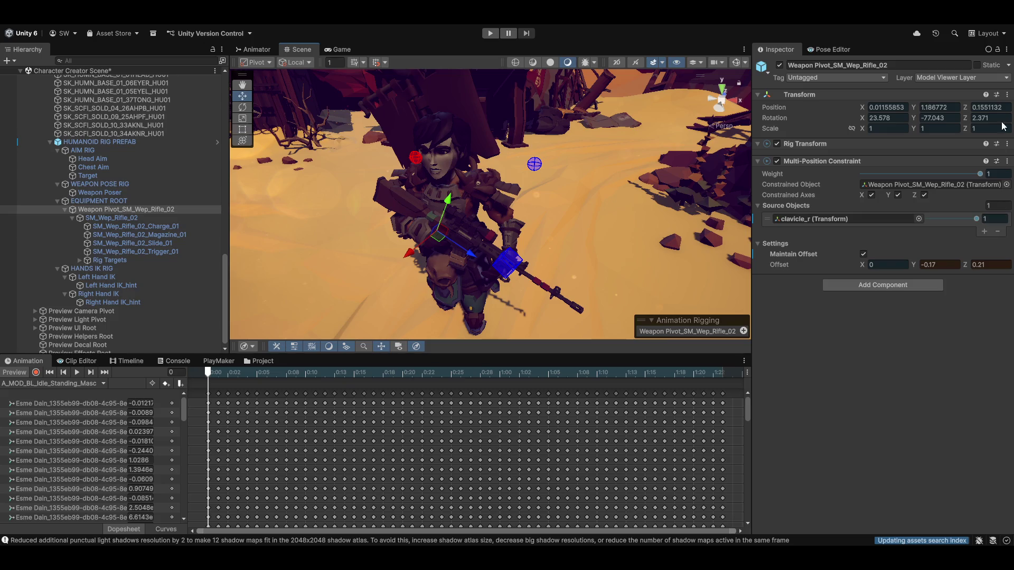
Step: Copy and paste back the Multi-Position Constraint values (offset 0, -0.17, 0.21) and enable Animation Preview
{"action": "left_click", "coordinate": [1007, 164]}
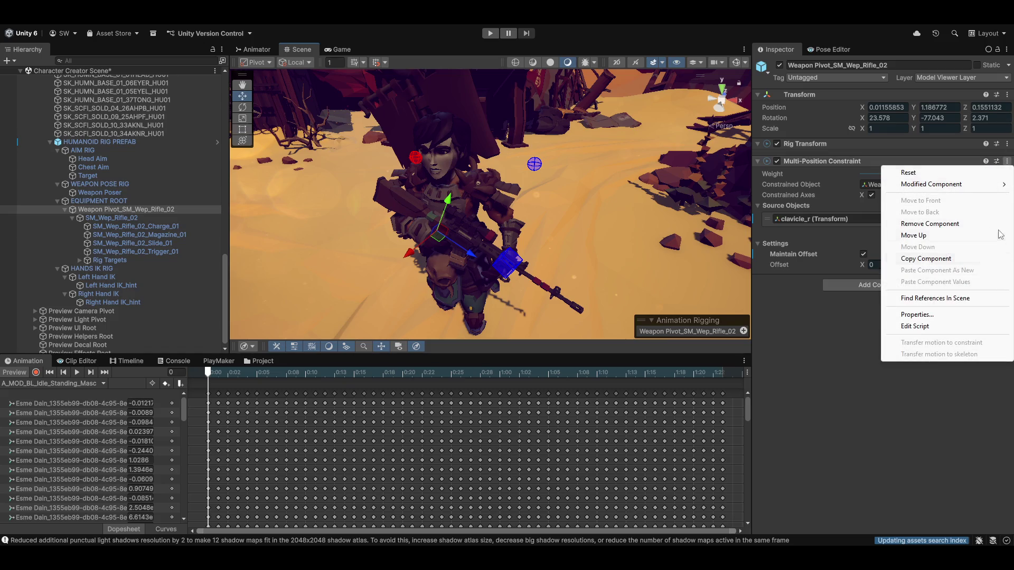
{"action": "left_click", "coordinate": [921, 260]}
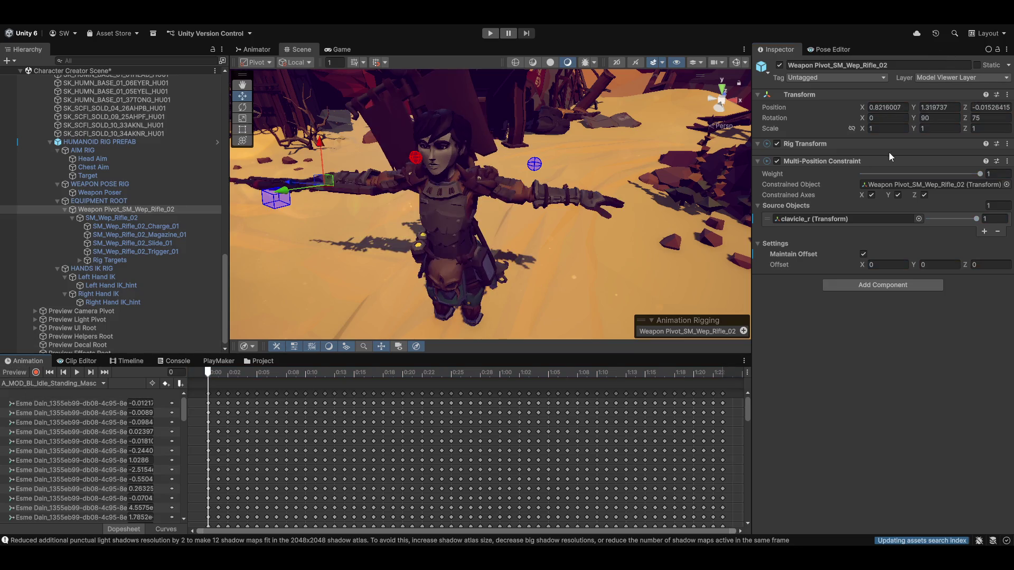
{"action": "left_click", "coordinate": [1006, 161]}
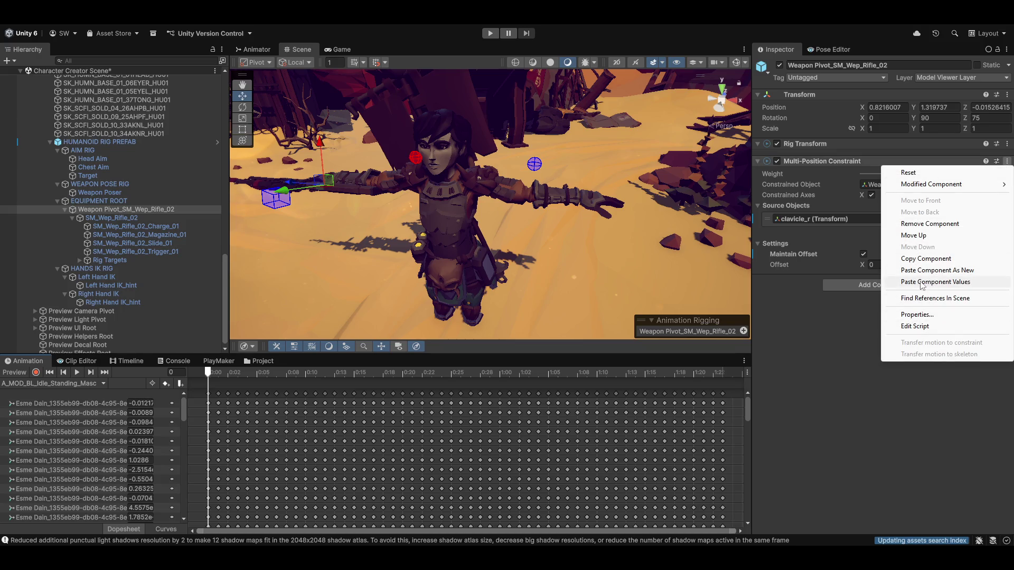
{"action": "left_click", "coordinate": [929, 282]}
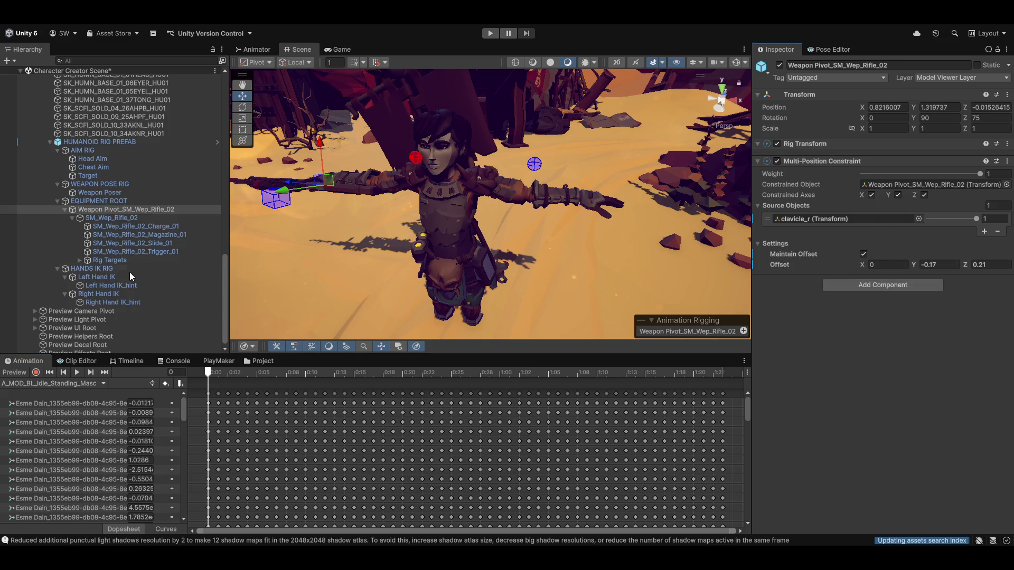
{"action": "left_click", "coordinate": [13, 372]}
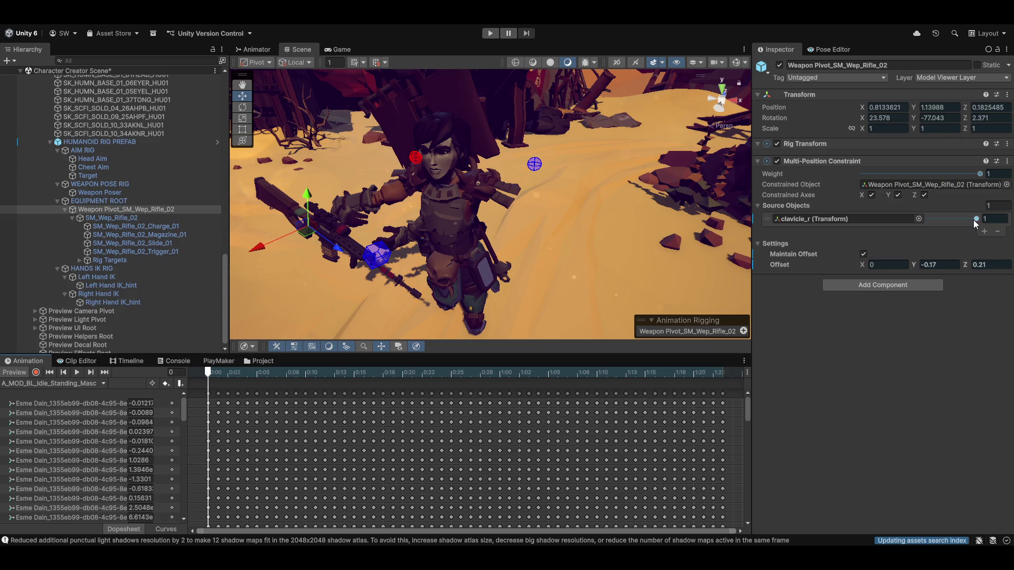
{"action": "left_click", "coordinate": [103, 202]}
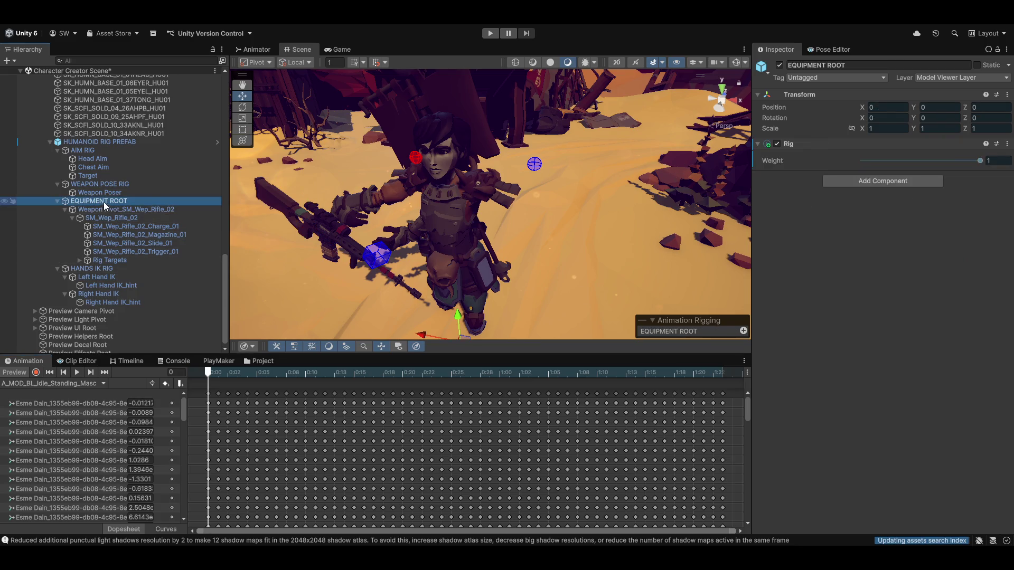
Step: Zero the Y and Z offset fields on the rifle pivot's Multi-Position Constraint
{"action": "left_click", "coordinate": [108, 209]}
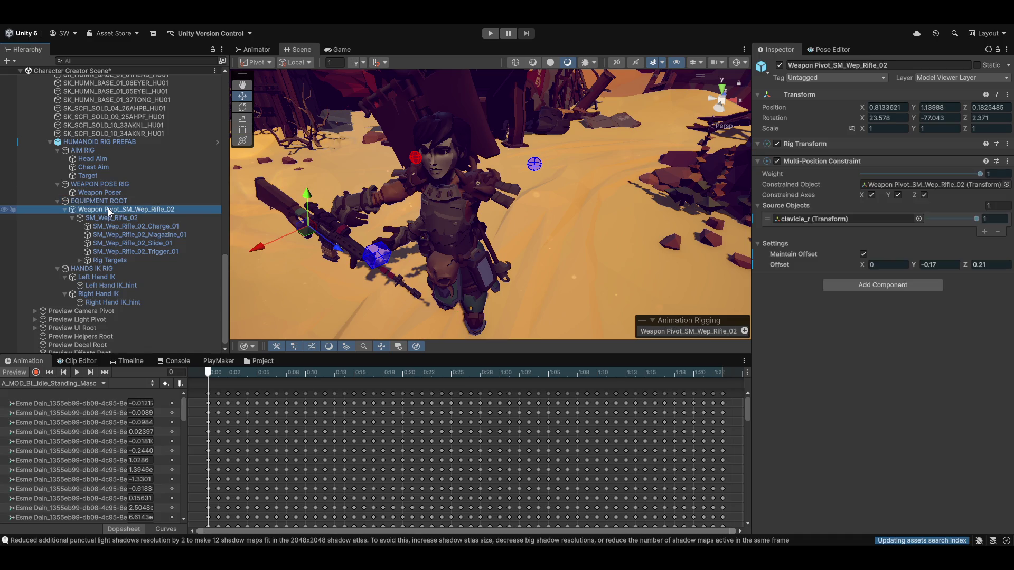
{"action": "left_click", "coordinate": [942, 261]}
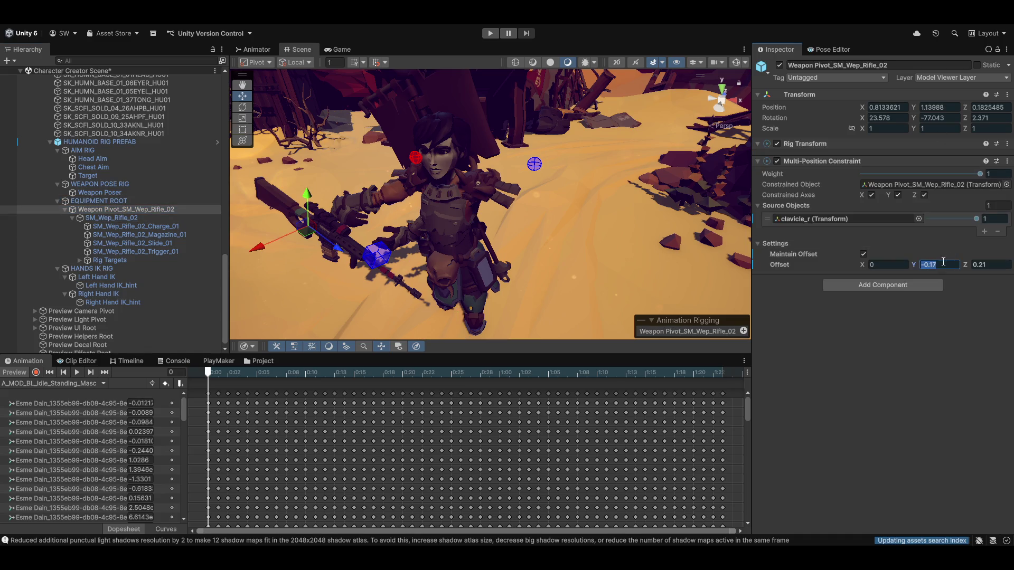
{"action": "type", "text": "0"}
{"action": "key", "text": "Tab"}
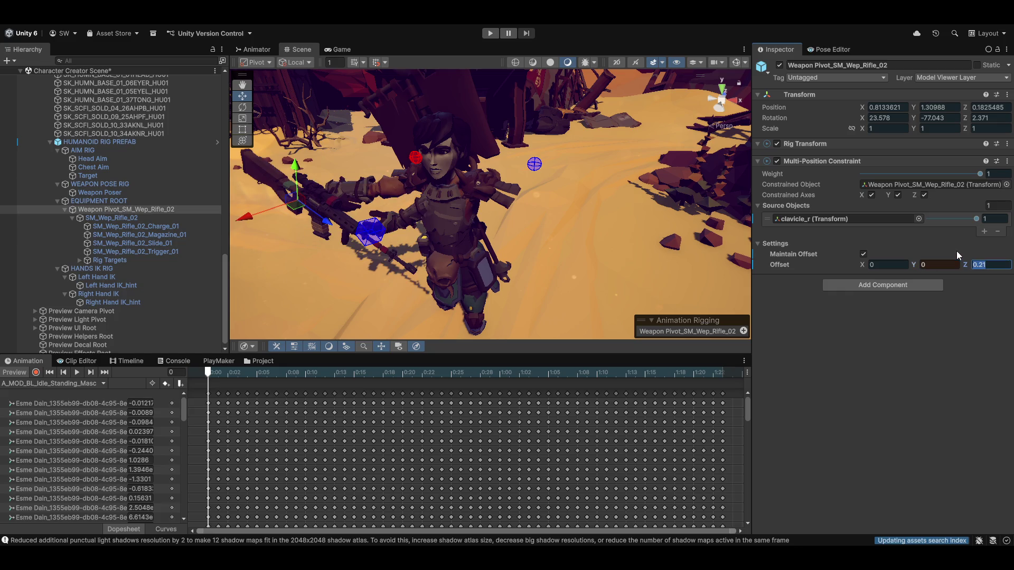
{"action": "type", "text": "0"}
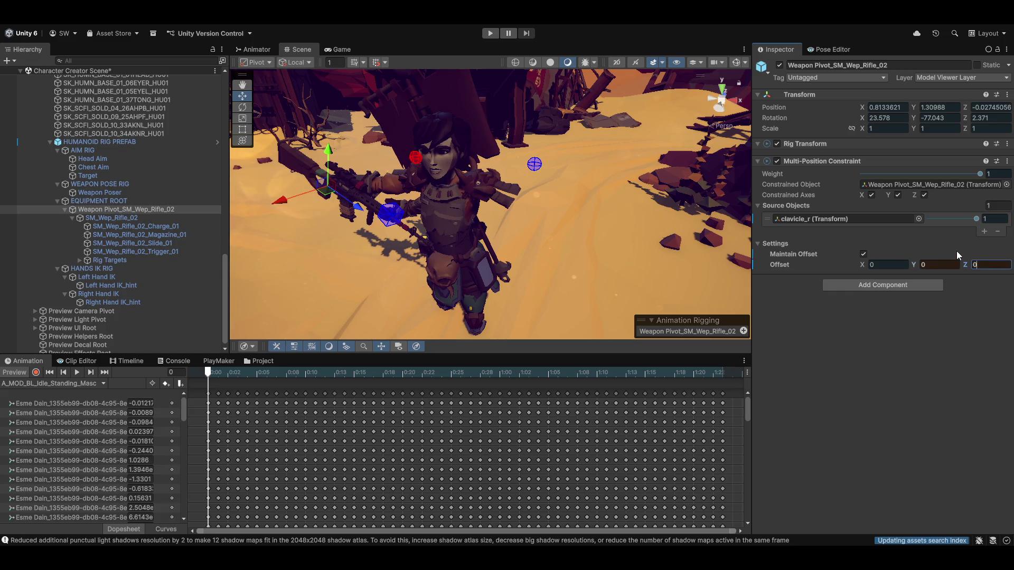
{"action": "left_click", "coordinate": [860, 264]}
Step: Scrub the X, Y and Z offsets to move the rifle roughly into the character's hands
{"action": "left_click_drag", "start_coordinate": [861, 262], "coordinate": [848, 261]}
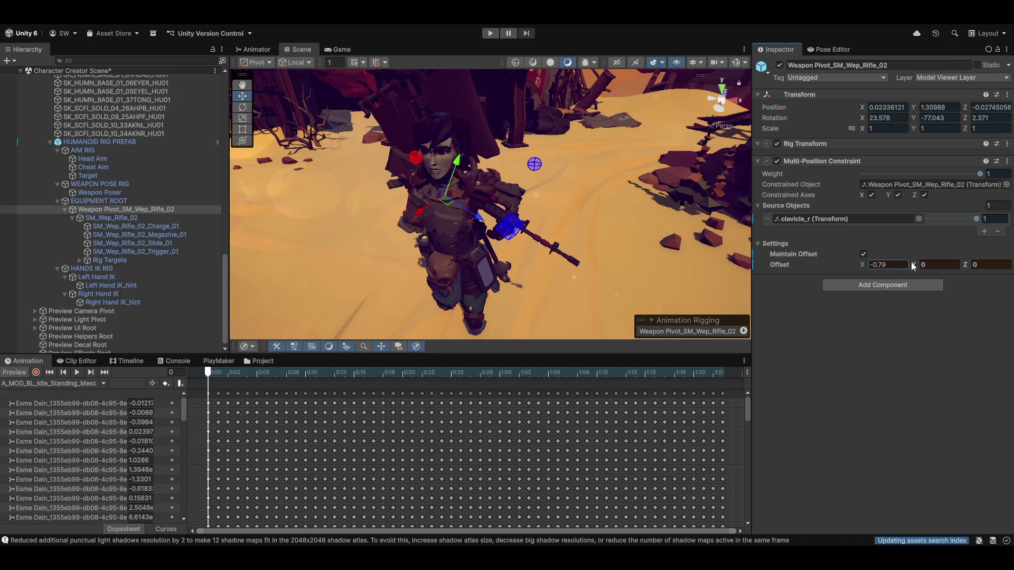
{"action": "left_click_drag", "start_coordinate": [913, 262], "coordinate": [907, 262]}
{"action": "left_click_drag", "start_coordinate": [970, 264], "coordinate": [974, 267]}
{"action": "left_click", "coordinate": [941, 266]}
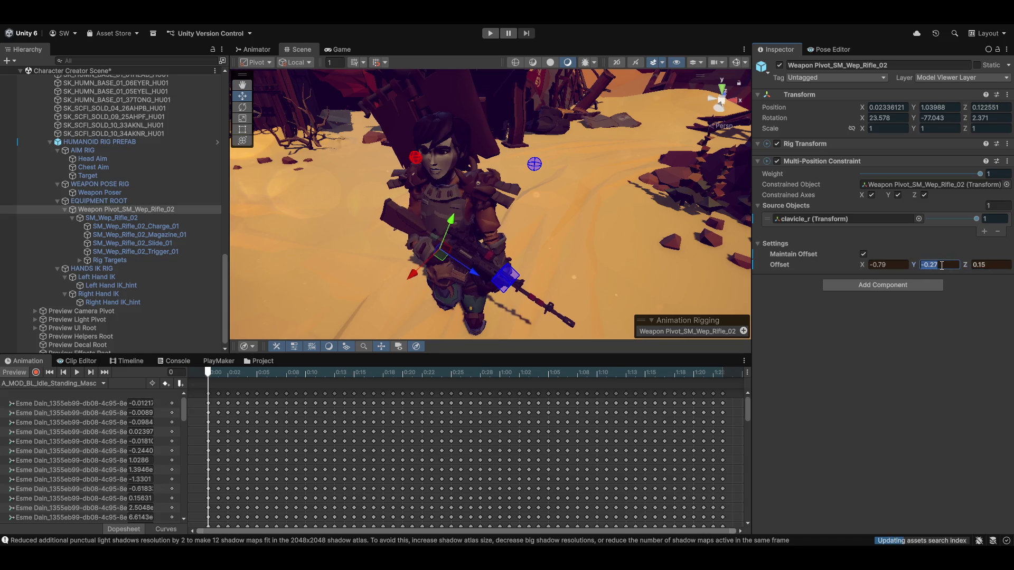
{"action": "left_click", "coordinate": [941, 266]}
{"action": "type", "text": "1"}
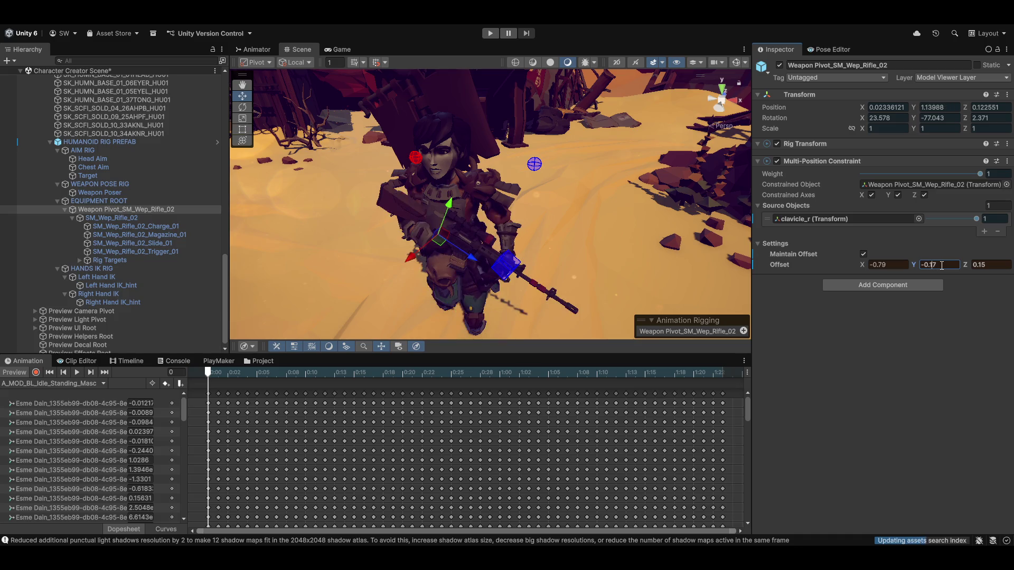
{"action": "left_click_drag", "start_coordinate": [400, 258], "coordinate": [574, 210]}
{"action": "mouse_move", "coordinate": [580, 246]}
{"action": "left_mouse_down"}
{"action": "mouse_move", "coordinate": [552, 243]}
{"action": "mouse_move", "coordinate": [653, 239]}
{"action": "mouse_move", "coordinate": [602, 240]}
{"action": "left_mouse_up"}
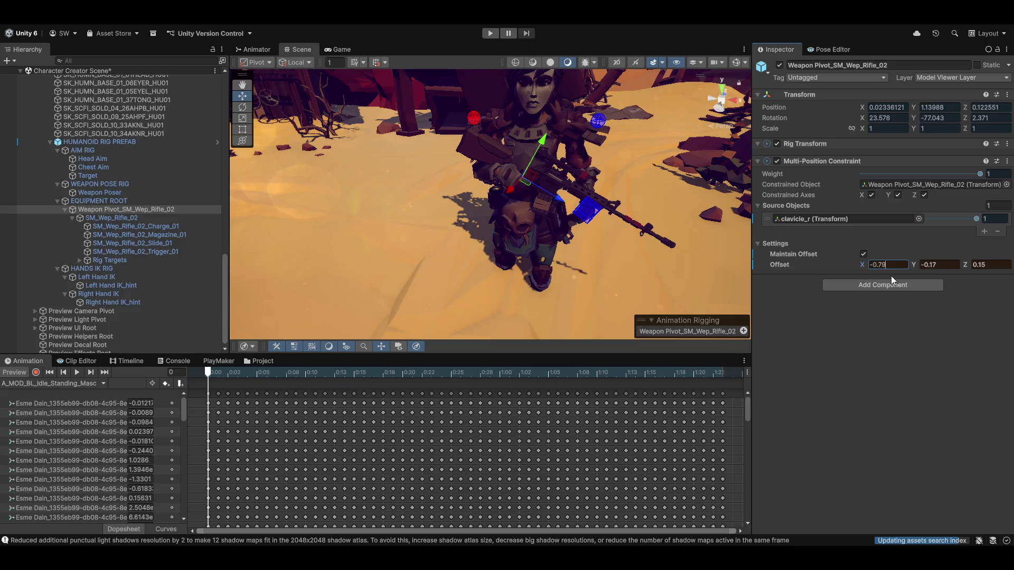
Step: Set the constraint's X offset to -0.8
{"action": "key", "text": "BackSpace"}
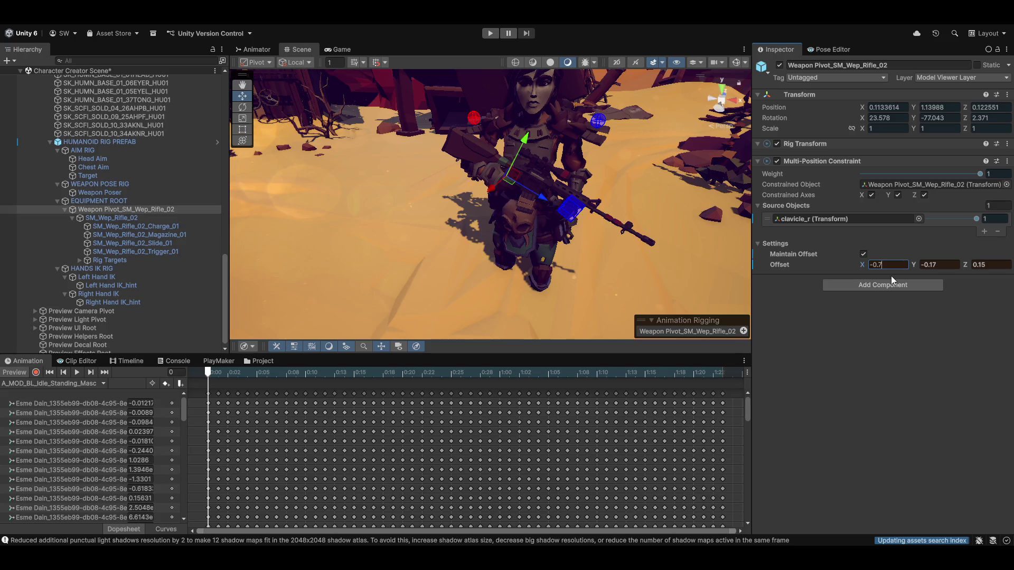
{"action": "type", "text": "5"}
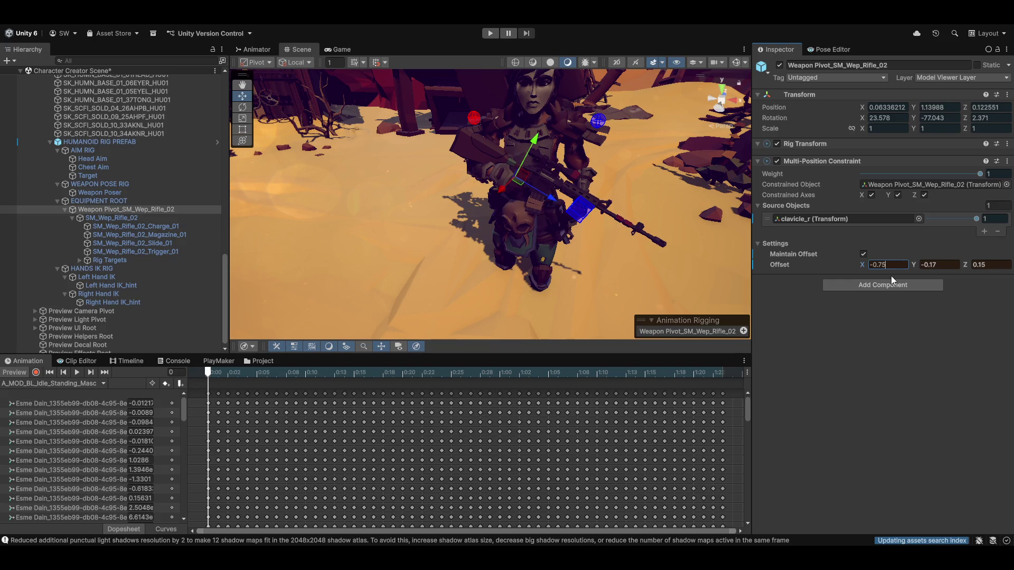
{"action": "key", "text": "BackSpace"}
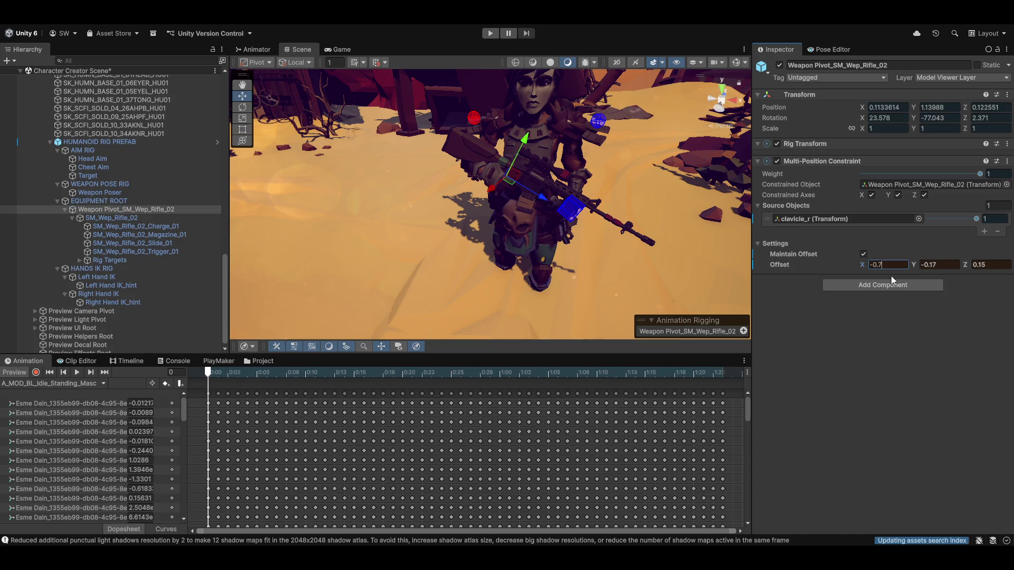
{"action": "key", "text": "BackSpace"}
{"action": "type", "text": "8"}
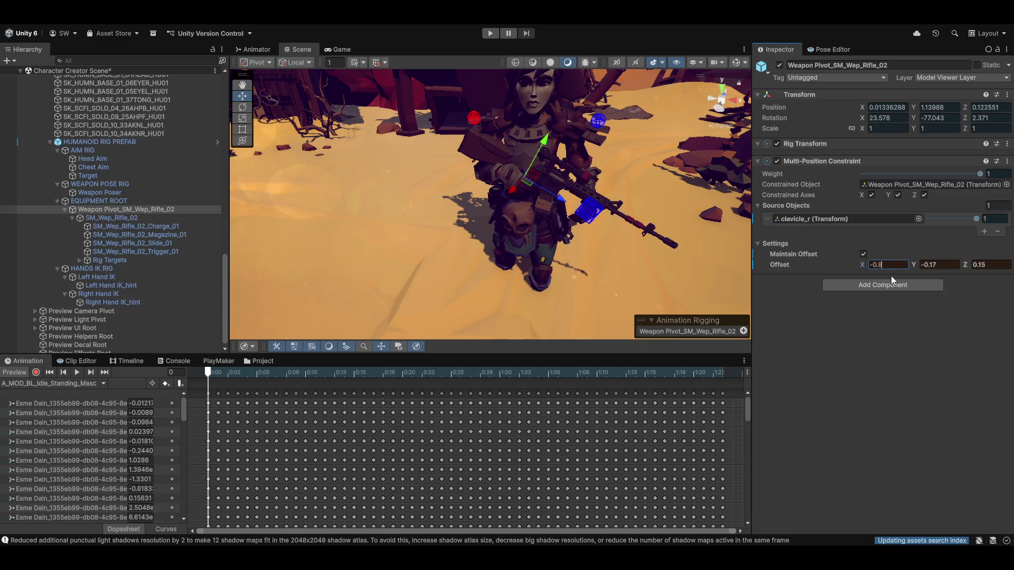
{"action": "mouse_move", "coordinate": [548, 179]}
{"action": "left_mouse_down"}
{"action": "mouse_move", "coordinate": [423, 245]}
{"action": "mouse_move", "coordinate": [543, 201]}
{"action": "mouse_move", "coordinate": [376, 201]}
{"action": "left_mouse_up"}
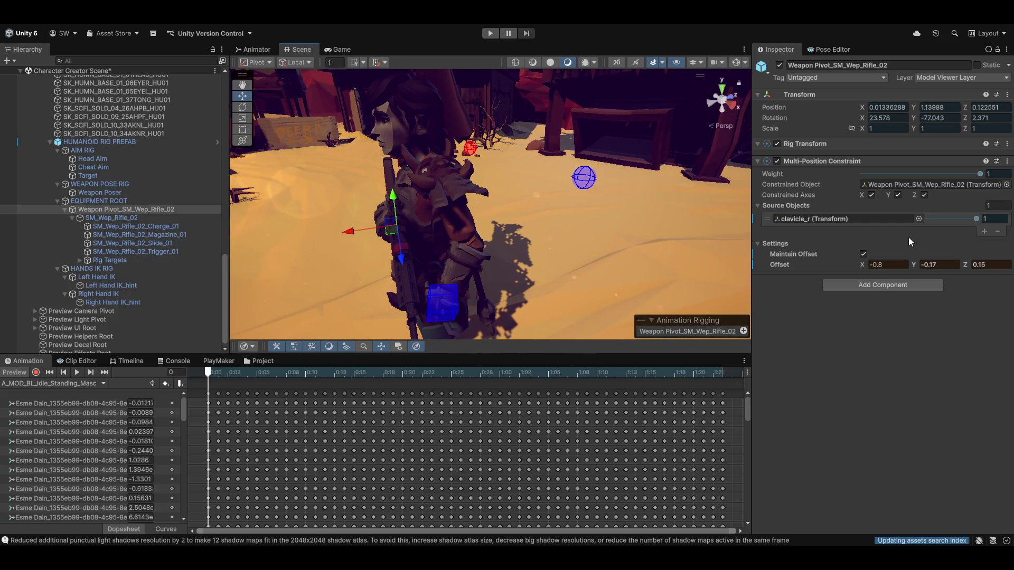
Step: Set the Z offset to 0.175 and check the rifle pose from the front
{"action": "left_click", "coordinate": [982, 264]}
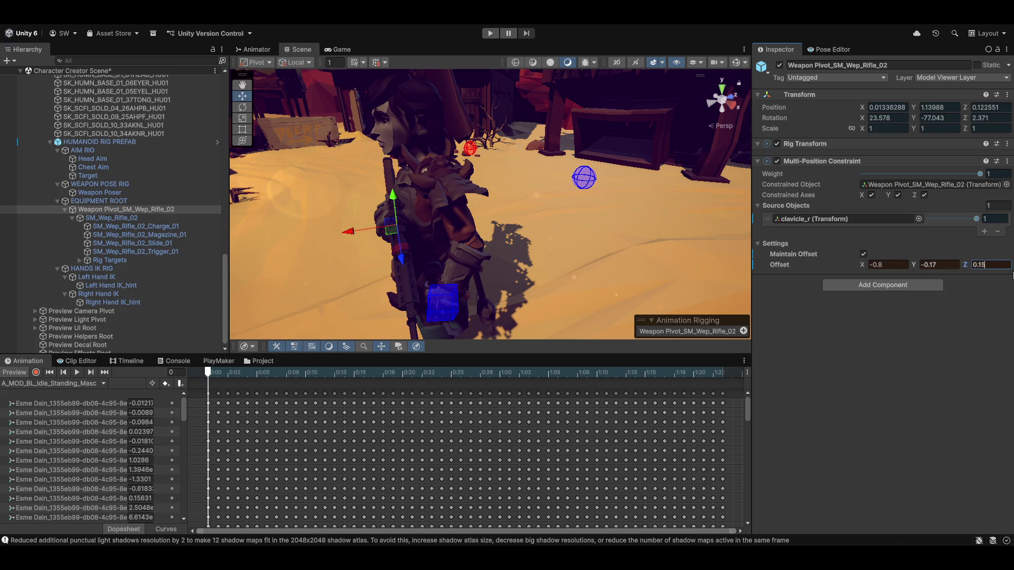
{"action": "key", "text": "BackSpace"}
{"action": "type", "text": "6"}
{"action": "key", "text": "BackSpace"}
{"action": "type", "text": "7"}
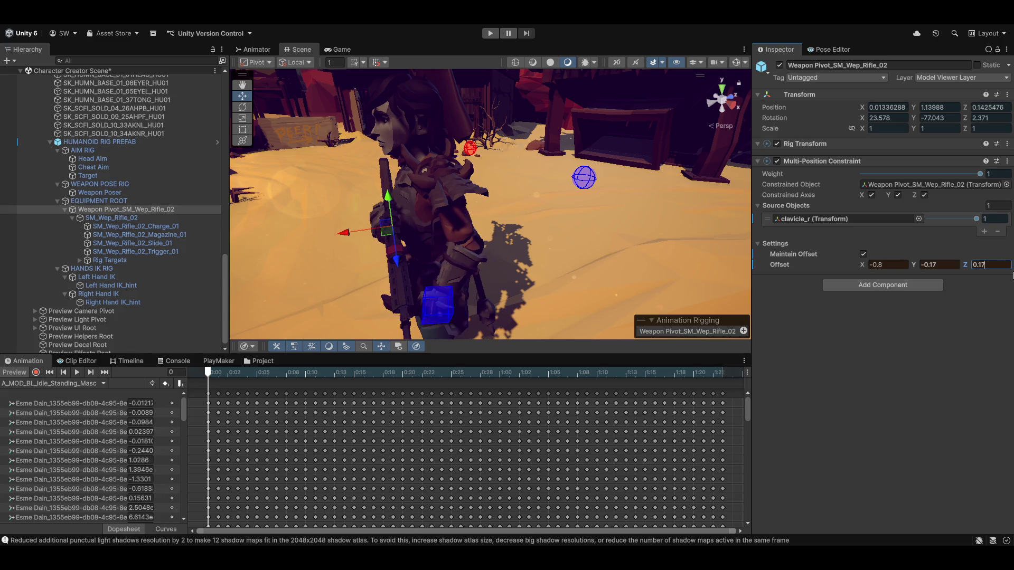
{"action": "type", "text": "5"}
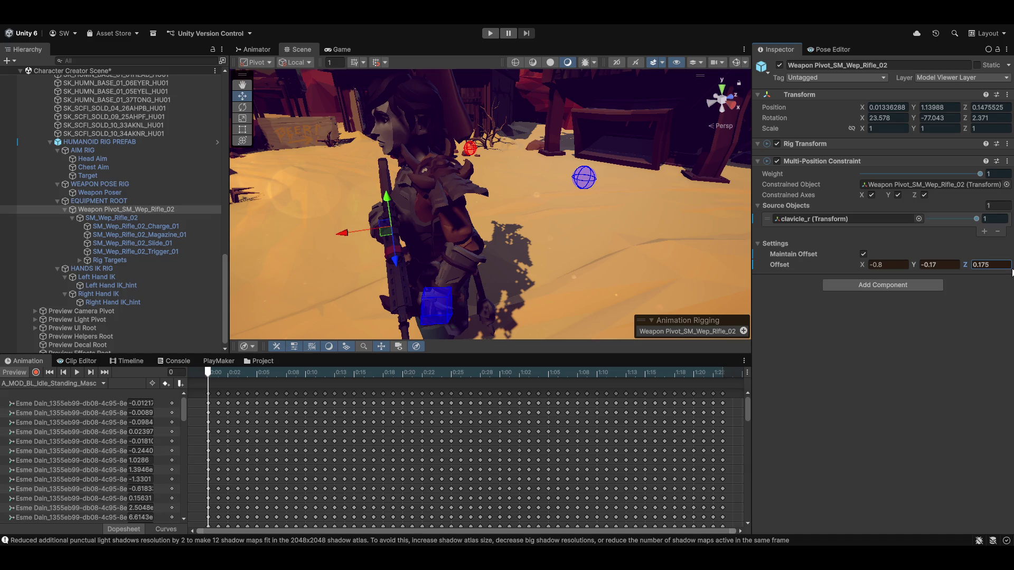
{"action": "mouse_move", "coordinate": [392, 217]}
{"action": "left_mouse_down"}
{"action": "mouse_move", "coordinate": [520, 196]}
{"action": "mouse_move", "coordinate": [430, 232]}
{"action": "left_mouse_up"}
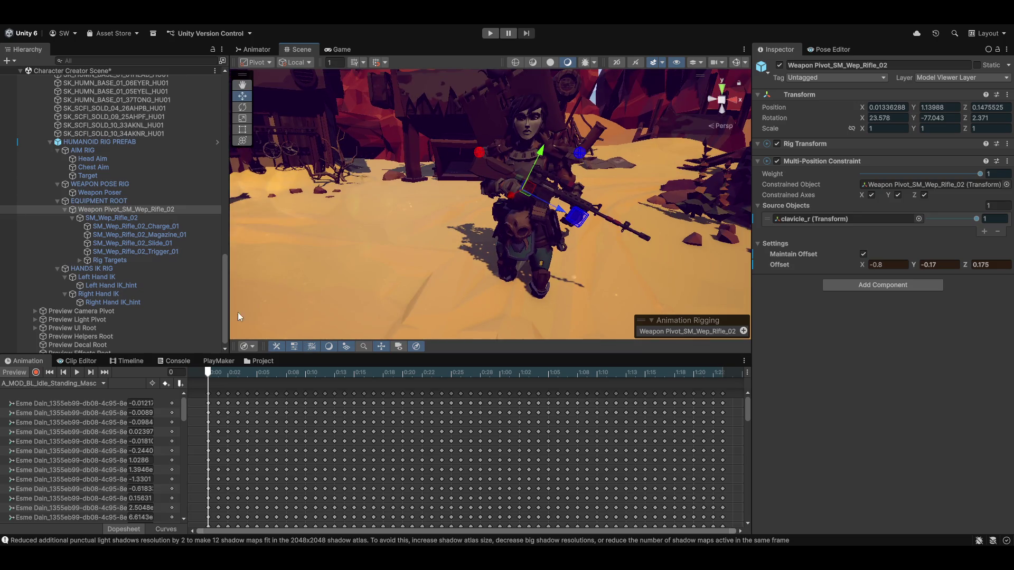
{"action": "left_click", "coordinate": [1007, 161]}
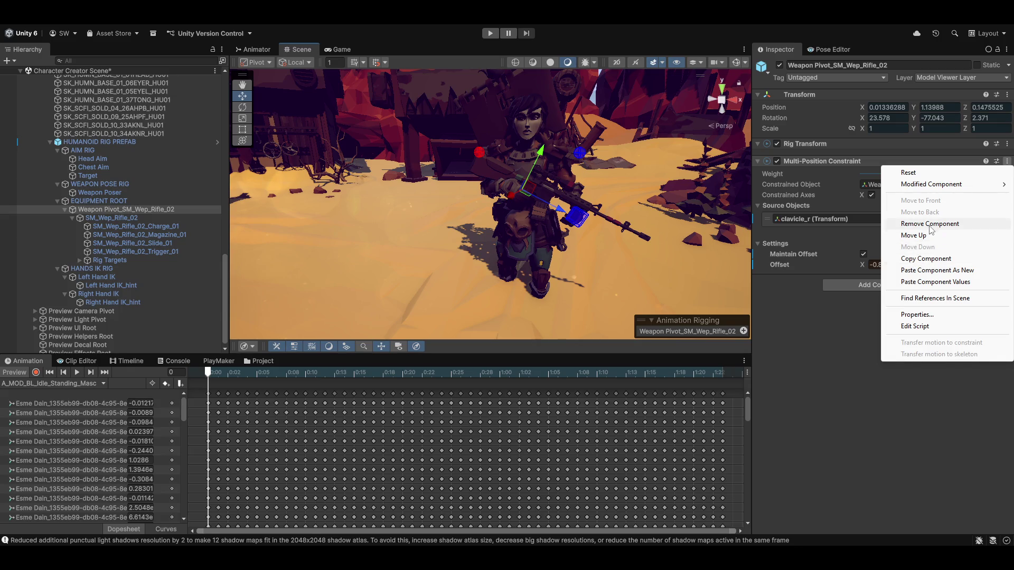
Step: Copy the tuned constraint, paste it with preview off, then re-enable preview and scrub to frame 26
{"action": "left_click", "coordinate": [925, 258]}
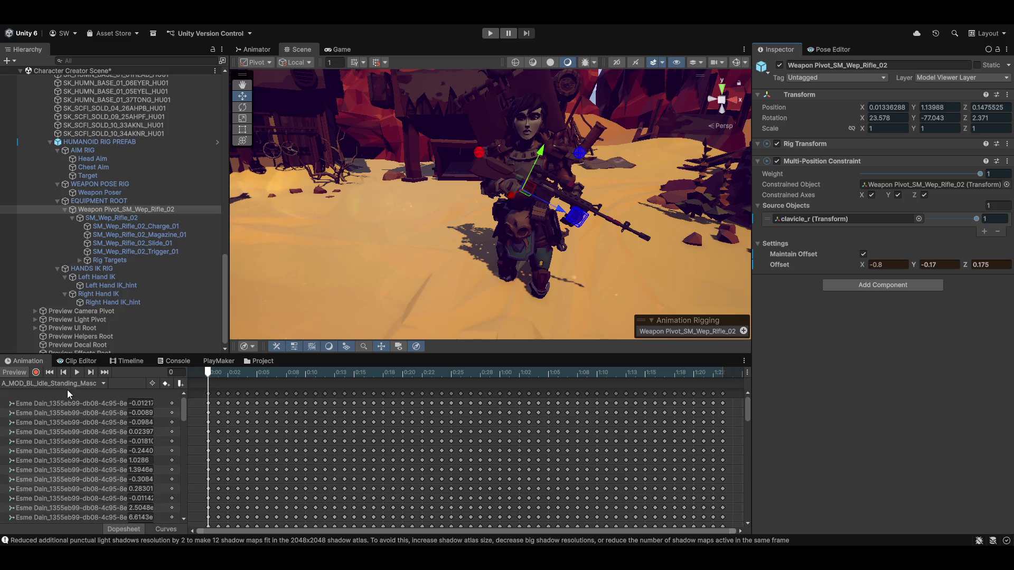
{"action": "left_click", "coordinate": [23, 371]}
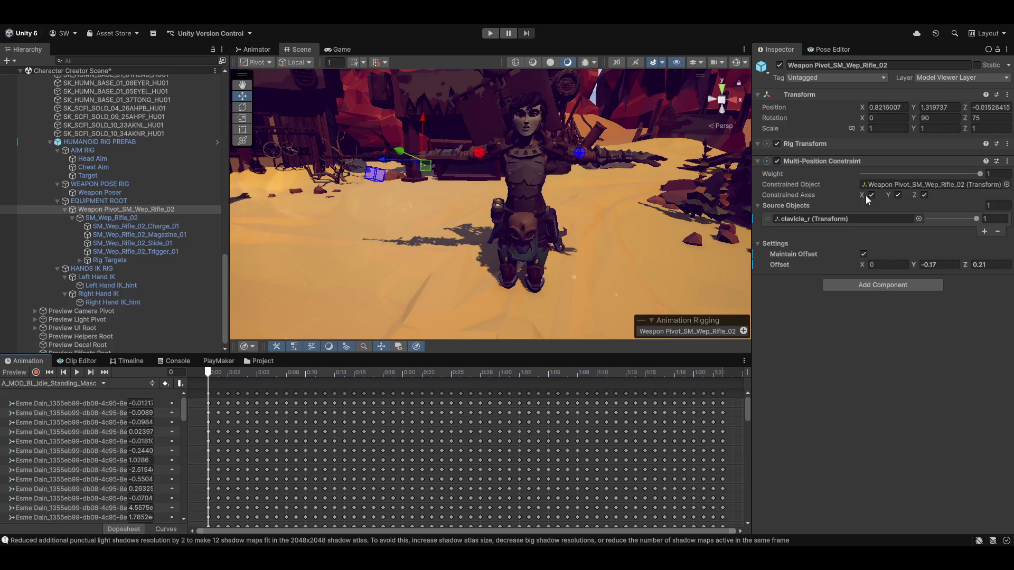
{"action": "left_click", "coordinate": [1007, 161]}
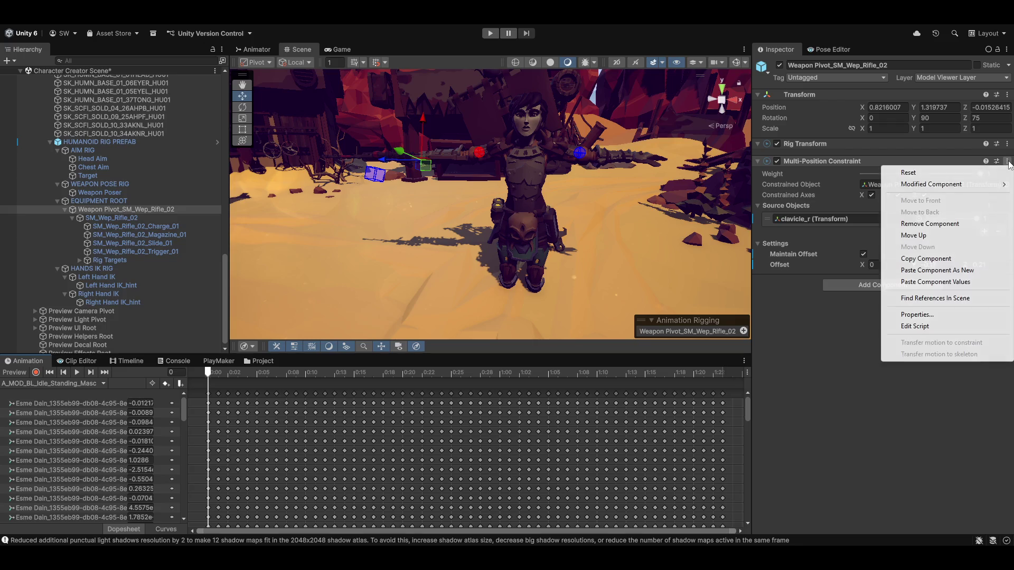
{"action": "left_click", "coordinate": [968, 282]}
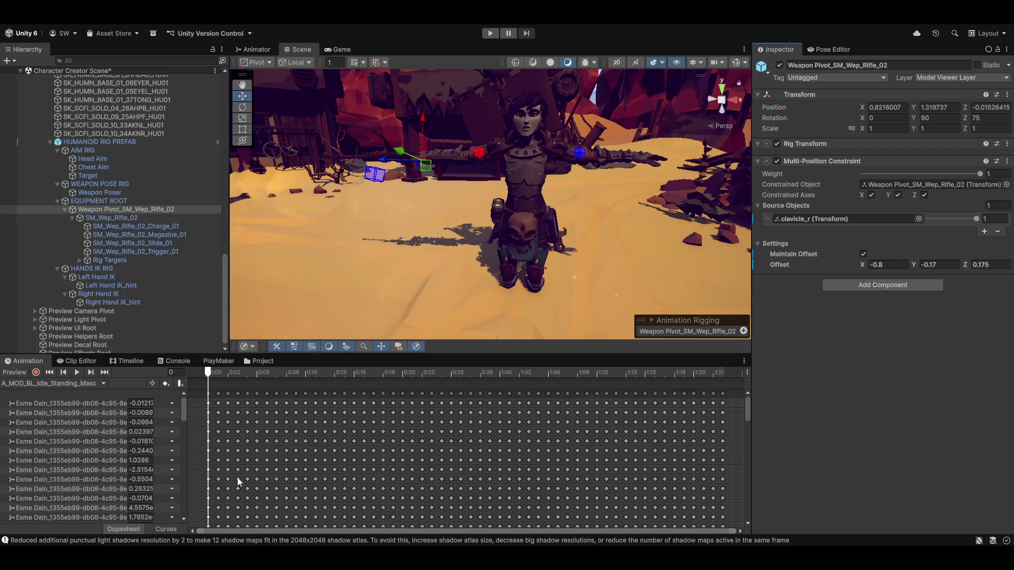
{"action": "left_click", "coordinate": [13, 374]}
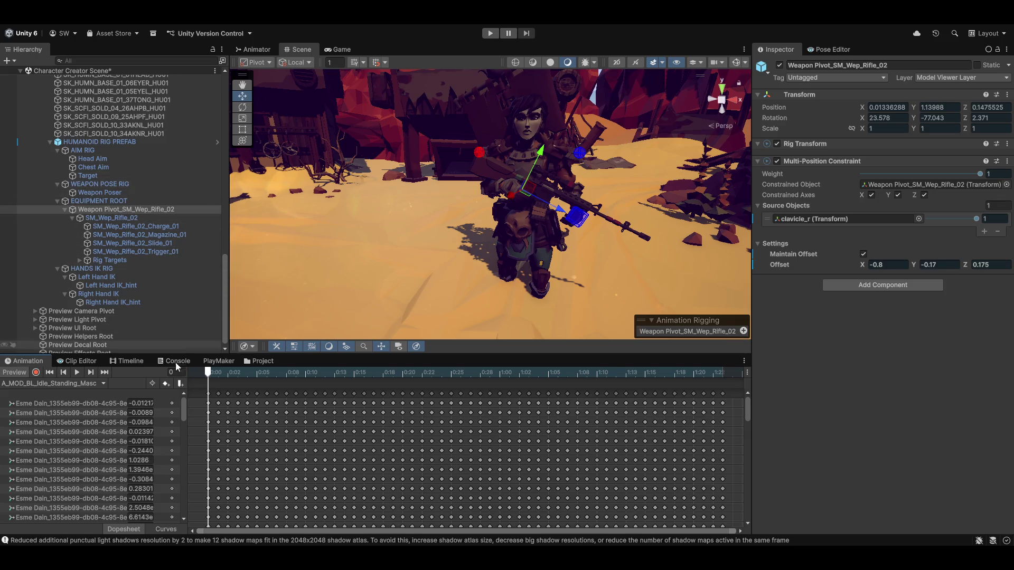
{"action": "mouse_move", "coordinate": [215, 376]}
{"action": "left_mouse_down"}
{"action": "mouse_move", "coordinate": [509, 373]}
{"action": "mouse_move", "coordinate": [460, 372]}
{"action": "left_mouse_up"}
Step: Scrub the idle clip between frames 0 and 37, orbiting to check the rifle hold, then open the clip list
{"action": "left_click_drag", "start_coordinate": [556, 373], "coordinate": [567, 373]}
{"action": "scroll", "coordinate": [503, 131], "scroll_direction": "up", "scroll_amount": 3}
{"action": "left_click_drag", "start_coordinate": [537, 220], "coordinate": [340, 239]}
{"action": "scroll", "coordinate": [338, 245], "scroll_direction": "up", "scroll_amount": 2}
{"action": "mouse_move", "coordinate": [566, 371]}
{"action": "left_mouse_down"}
{"action": "mouse_move", "coordinate": [344, 373]}
{"action": "mouse_move", "coordinate": [546, 373]}
{"action": "mouse_move", "coordinate": [392, 373]}
{"action": "left_mouse_up"}
{"action": "mouse_move", "coordinate": [252, 364]}
{"action": "left_mouse_down"}
{"action": "mouse_move", "coordinate": [560, 387]}
{"action": "mouse_move", "coordinate": [362, 387]}
{"action": "mouse_move", "coordinate": [254, 382]}
{"action": "mouse_move", "coordinate": [586, 379]}
{"action": "mouse_move", "coordinate": [266, 378]}
{"action": "mouse_move", "coordinate": [450, 379]}
{"action": "left_mouse_up"}
{"action": "mouse_move", "coordinate": [541, 388]}
{"action": "left_mouse_down"}
{"action": "mouse_move", "coordinate": [651, 384]}
{"action": "mouse_move", "coordinate": [122, 342]}
{"action": "left_mouse_up"}
{"action": "mouse_move", "coordinate": [570, 204]}
{"action": "left_mouse_down"}
{"action": "mouse_move", "coordinate": [400, 287]}
{"action": "mouse_move", "coordinate": [481, 251]}
{"action": "mouse_move", "coordinate": [657, 228]}
{"action": "left_mouse_up"}
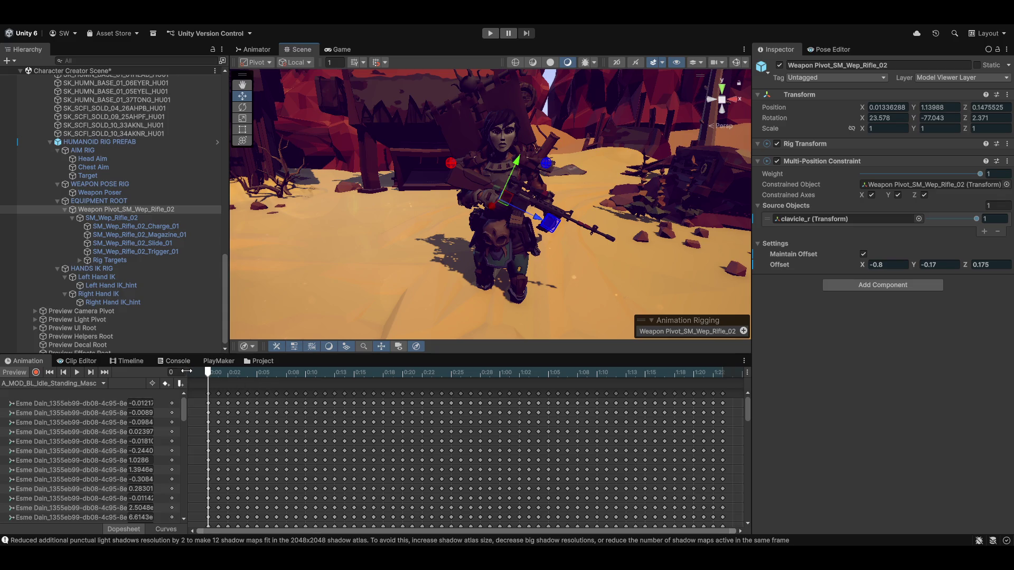
{"action": "mouse_move", "coordinate": [209, 376]}
{"action": "left_mouse_down"}
{"action": "mouse_move", "coordinate": [410, 383]}
{"action": "mouse_move", "coordinate": [1, 405]}
{"action": "left_mouse_up"}
{"action": "left_click", "coordinate": [71, 383]}
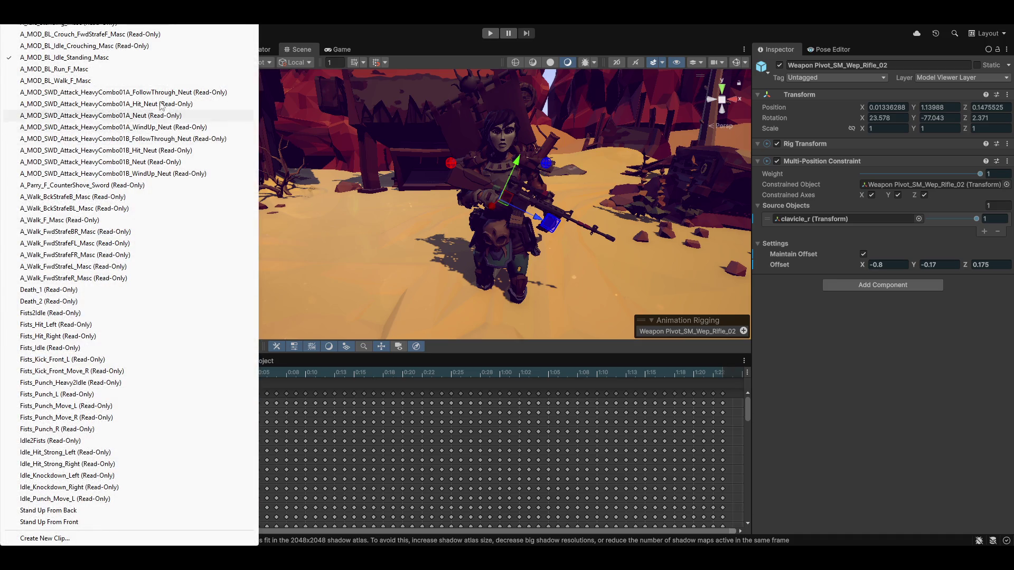
Step: Switch to A_MOD_BL_Run_F_Masc, play it while orbiting, then stop it and turn preview off
{"action": "left_click", "coordinate": [75, 69]}
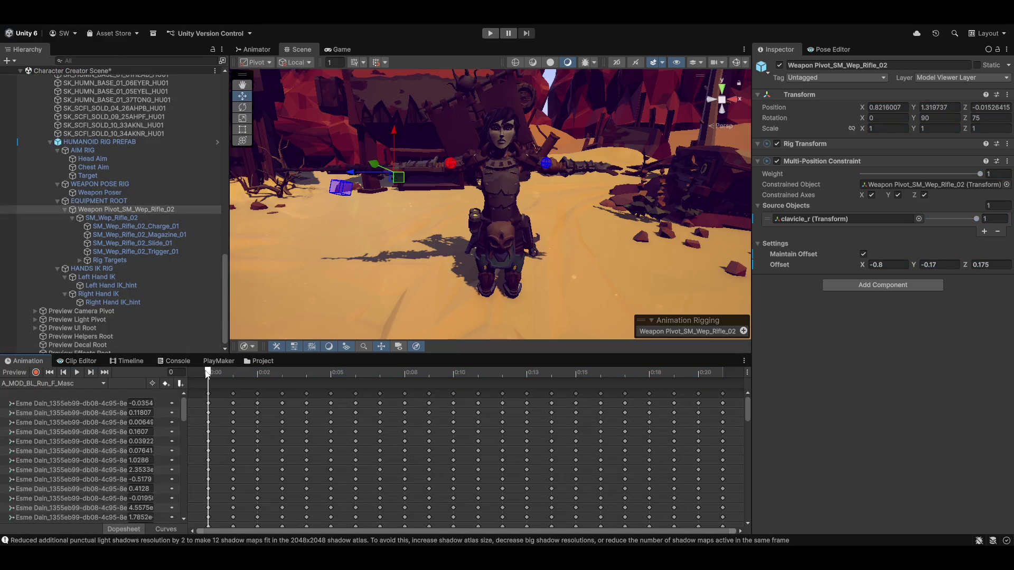
{"action": "mouse_move", "coordinate": [222, 376]}
{"action": "left_mouse_down"}
{"action": "mouse_move", "coordinate": [600, 403]}
{"action": "mouse_move", "coordinate": [686, 395]}
{"action": "mouse_move", "coordinate": [201, 376]}
{"action": "left_mouse_up"}
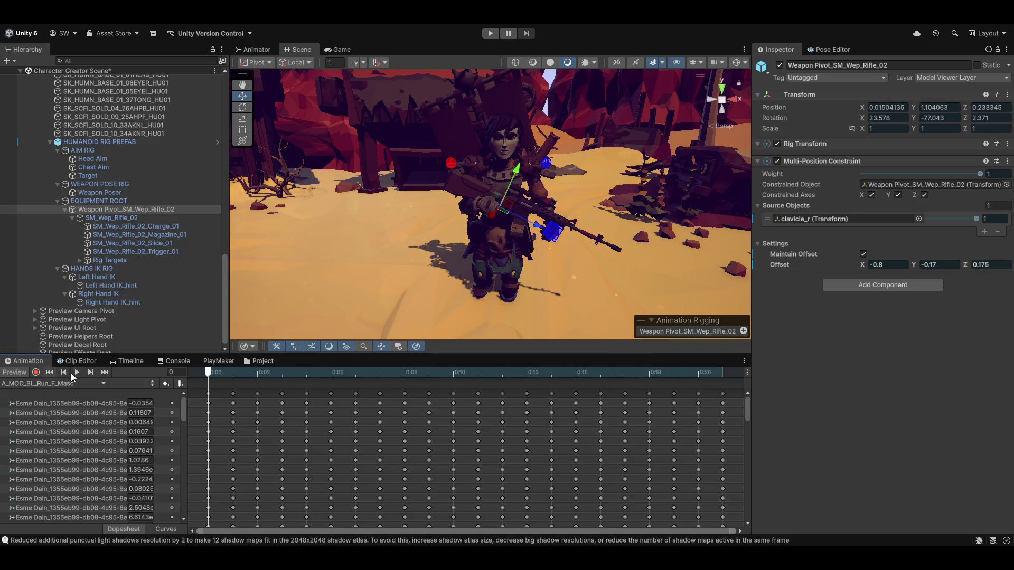
{"action": "left_click", "coordinate": [76, 372]}
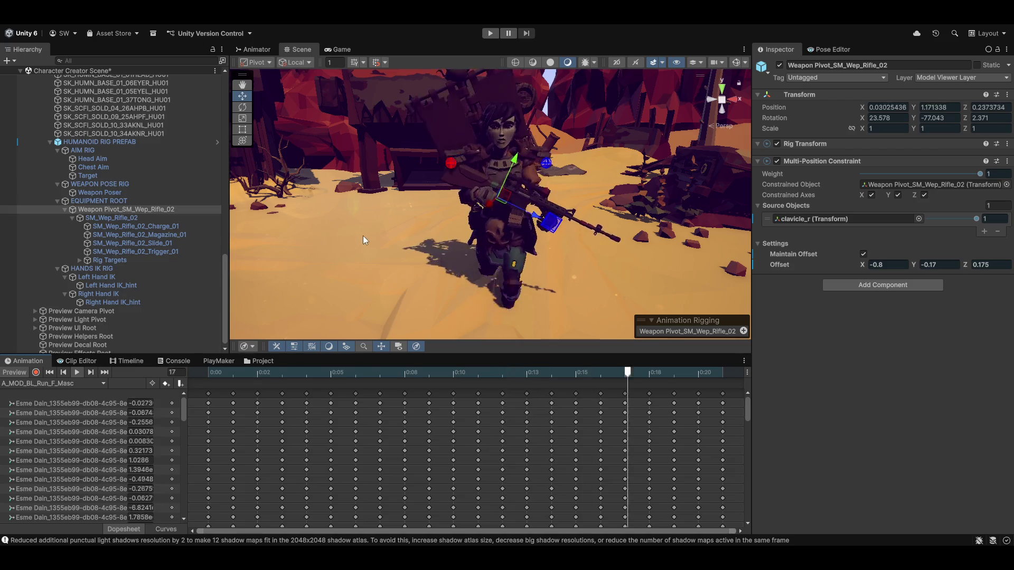
{"action": "mouse_move", "coordinate": [448, 134]}
{"action": "left_mouse_down"}
{"action": "mouse_move", "coordinate": [554, 233]}
{"action": "mouse_move", "coordinate": [679, 208]}
{"action": "mouse_move", "coordinate": [403, 275]}
{"action": "mouse_move", "coordinate": [467, 279]}
{"action": "mouse_move", "coordinate": [487, 241]}
{"action": "mouse_move", "coordinate": [580, 190]}
{"action": "mouse_move", "coordinate": [530, 252]}
{"action": "left_mouse_up"}
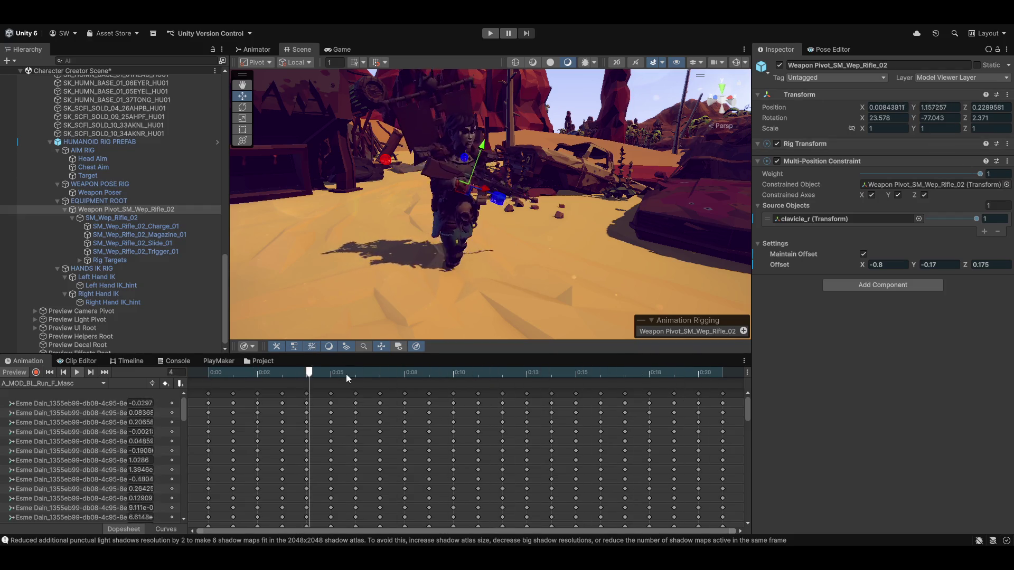
{"action": "left_click", "coordinate": [16, 374]}
{"action": "left_click", "coordinate": [15, 373]}
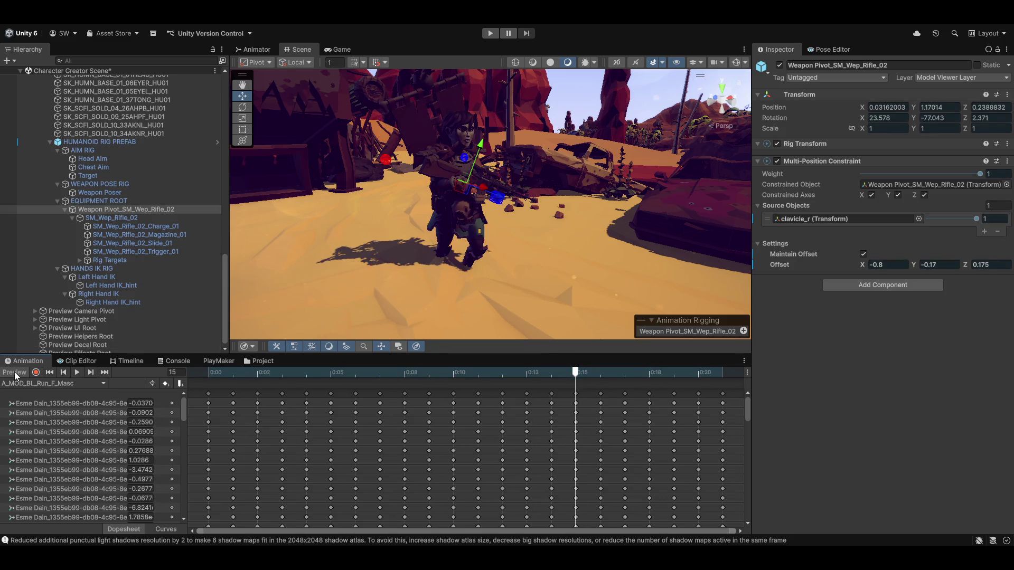
{"action": "left_click", "coordinate": [15, 373]}
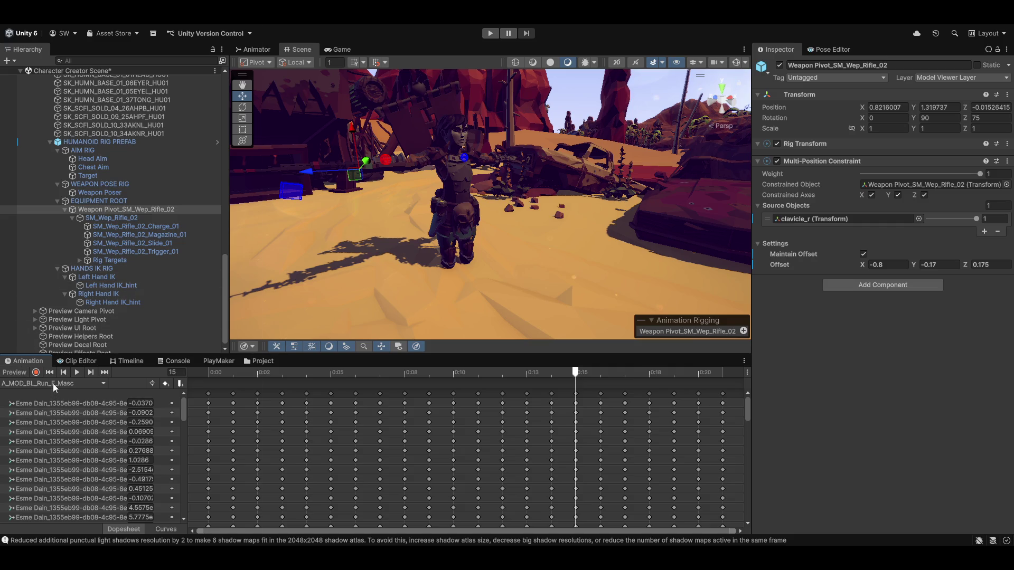
{"action": "left_click", "coordinate": [55, 386]}
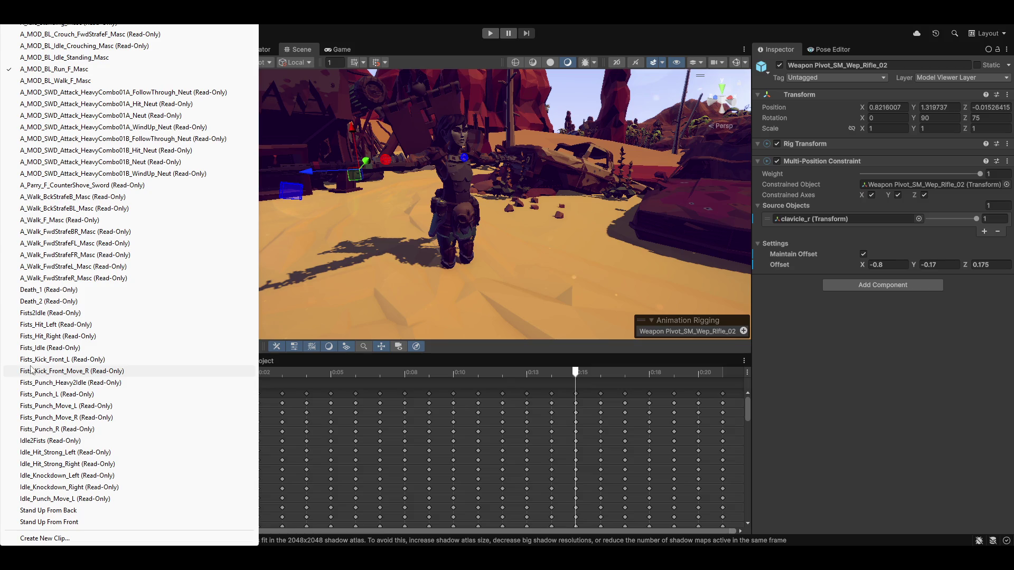
Step: Load the Fists_Kick_Front_Move_R clip and scrub it through frames 6–12, framing the rifle
{"action": "left_click", "coordinate": [49, 372]}
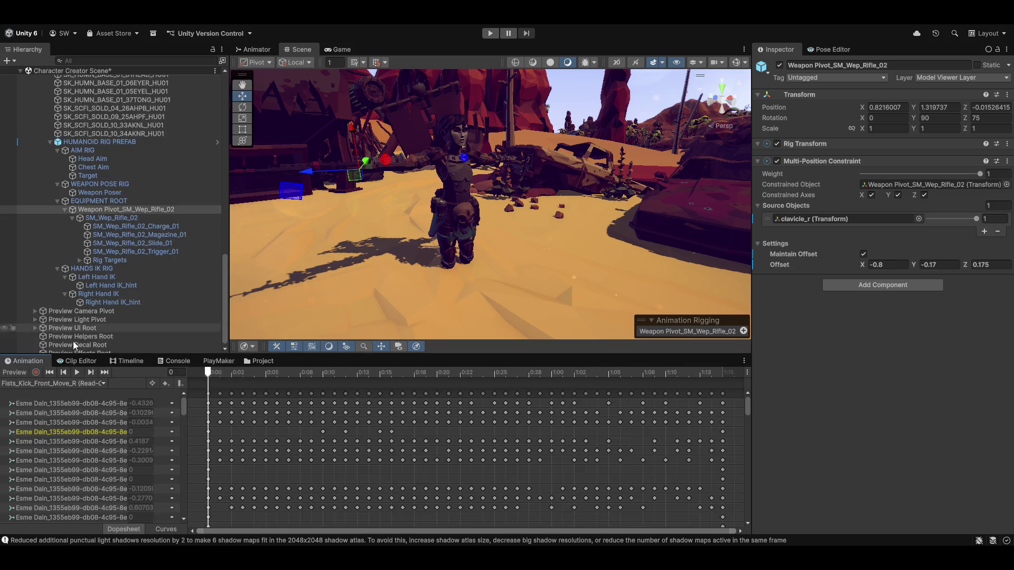
{"action": "mouse_move", "coordinate": [213, 376]}
{"action": "left_mouse_down"}
{"action": "mouse_move", "coordinate": [358, 382]}
{"action": "mouse_move", "coordinate": [246, 356]}
{"action": "mouse_move", "coordinate": [201, 317]}
{"action": "left_mouse_up"}
{"action": "scroll", "coordinate": [458, 246], "scroll_direction": "up", "scroll_amount": 2}
{"action": "key", "text": "f"}
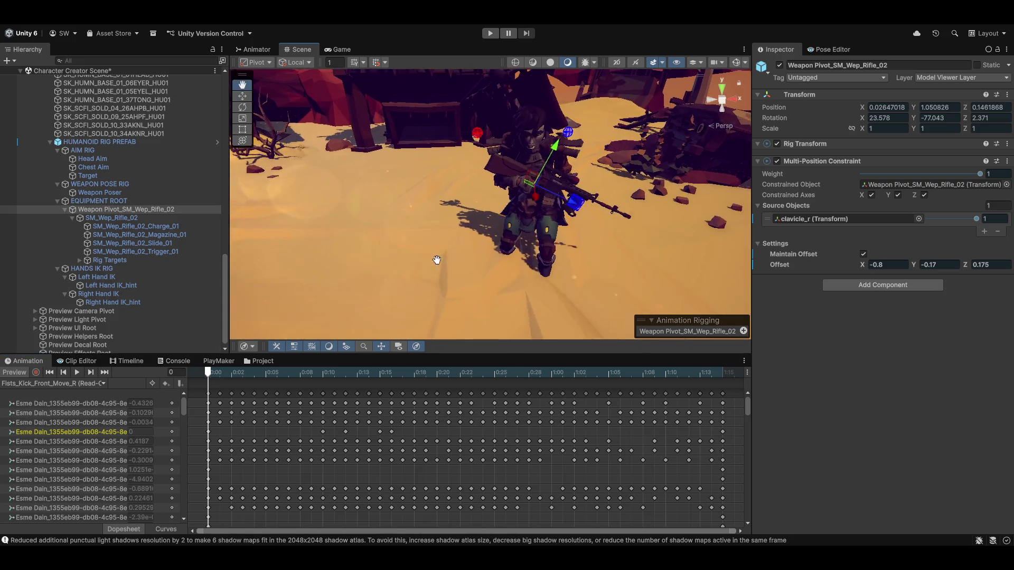
{"action": "mouse_move", "coordinate": [400, 222]}
{"action": "left_mouse_down"}
{"action": "mouse_move", "coordinate": [467, 236]}
{"action": "mouse_move", "coordinate": [481, 219]}
{"action": "mouse_move", "coordinate": [525, 237]}
{"action": "mouse_move", "coordinate": [445, 218]}
{"action": "mouse_move", "coordinate": [523, 262]}
{"action": "mouse_move", "coordinate": [391, 265]}
{"action": "left_mouse_up"}
{"action": "scroll", "coordinate": [520, 258], "scroll_direction": "down", "scroll_amount": 5}
{"action": "left_click_drag", "start_coordinate": [208, 373], "coordinate": [283, 370]}
{"action": "left_click_drag", "start_coordinate": [329, 364], "coordinate": [345, 372]}
{"action": "mouse_move", "coordinate": [417, 239]}
{"action": "left_mouse_down"}
{"action": "mouse_move", "coordinate": [497, 234]}
{"action": "mouse_move", "coordinate": [428, 217]}
{"action": "left_mouse_up"}
{"action": "scroll", "coordinate": [477, 198], "scroll_direction": "up", "scroll_amount": 5}
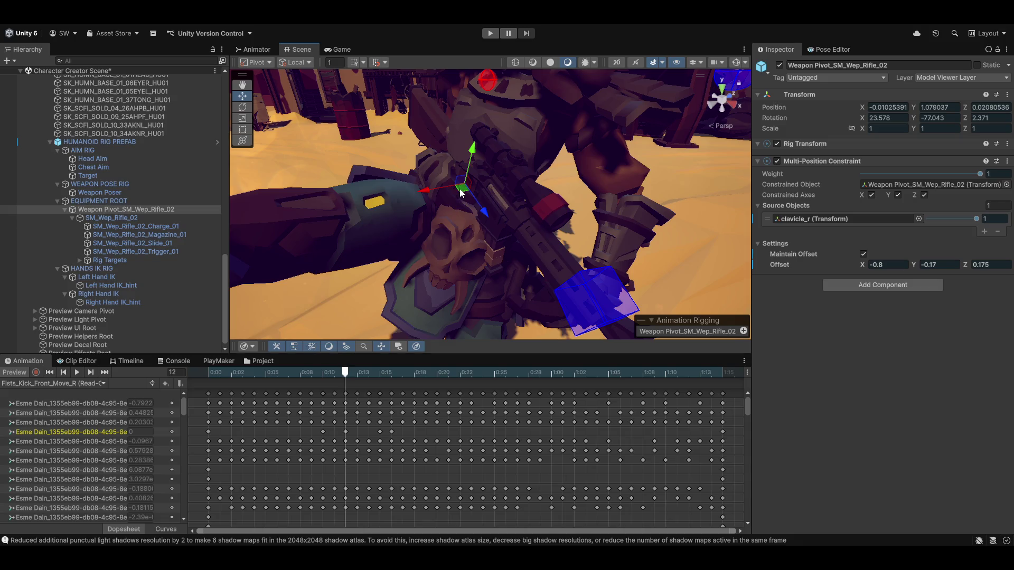
{"action": "scroll", "coordinate": [458, 195], "scroll_direction": "down", "scroll_amount": 3}
{"action": "left_click_drag", "start_coordinate": [431, 141], "coordinate": [341, 306]}
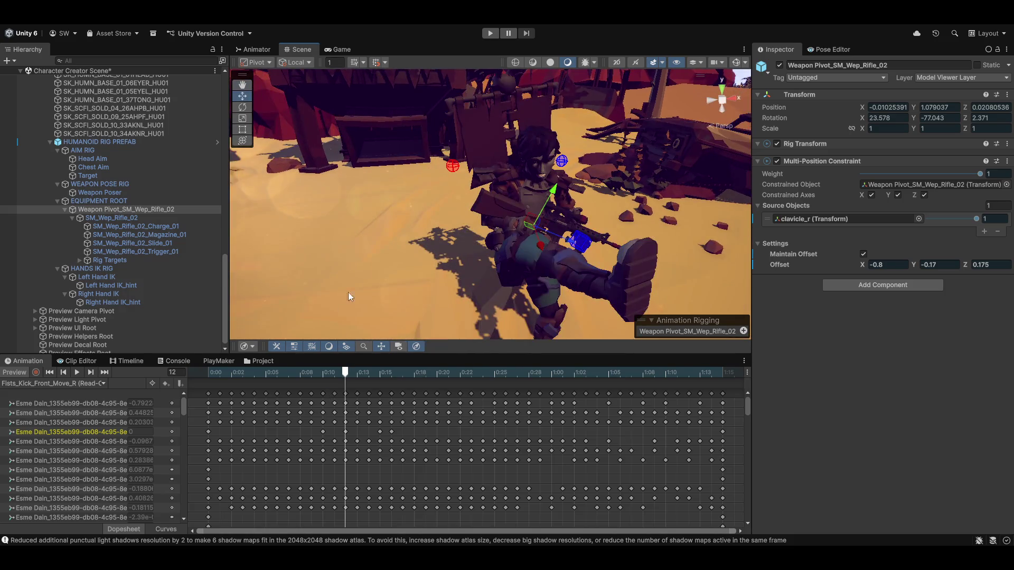
Step: Play the kick preview, then turn preview off and return to the first frame
{"action": "left_click", "coordinate": [77, 372]}
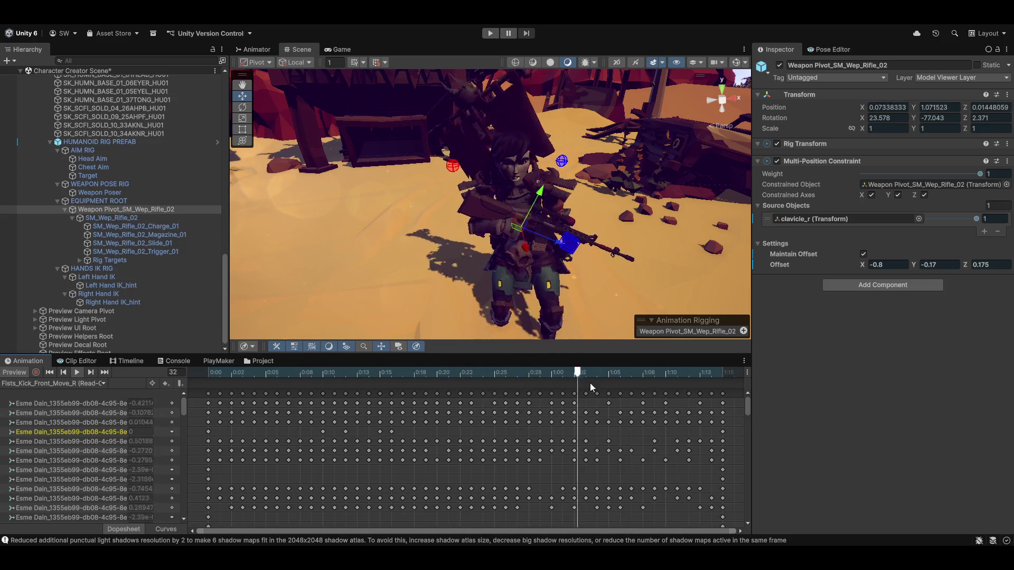
{"action": "left_click", "coordinate": [24, 369]}
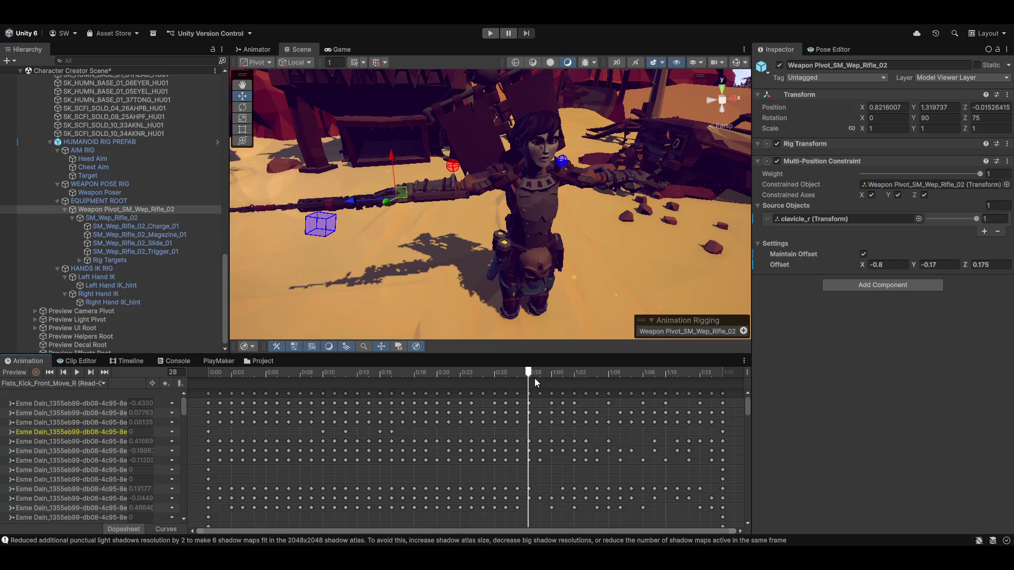
{"action": "left_click_drag", "start_coordinate": [528, 374], "coordinate": [208, 373]}
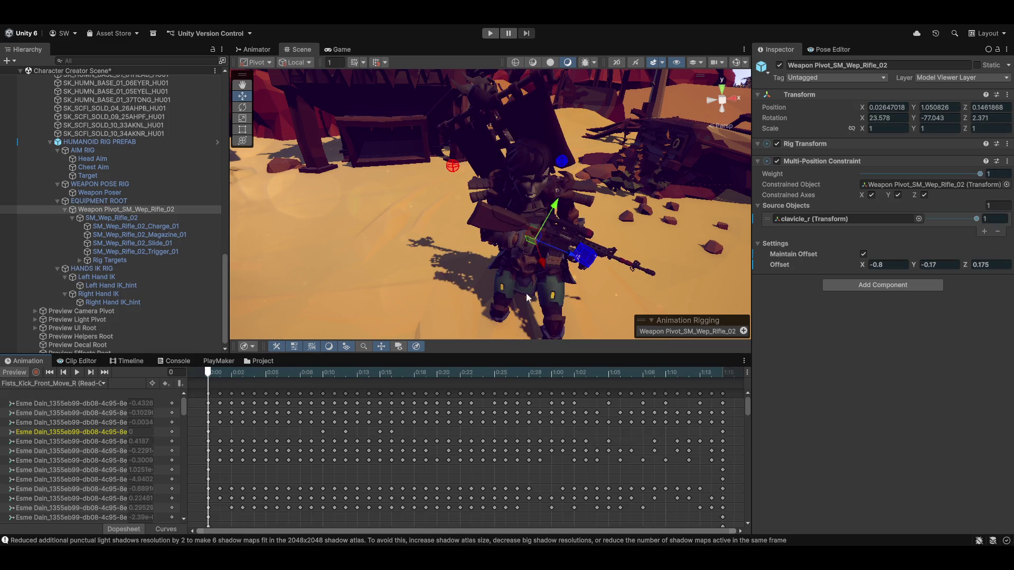
{"action": "left_click_drag", "start_coordinate": [383, 243], "coordinate": [359, 271]}
{"action": "key", "text": "f"}
{"action": "scroll", "coordinate": [472, 246], "scroll_direction": "up", "scroll_amount": 3}
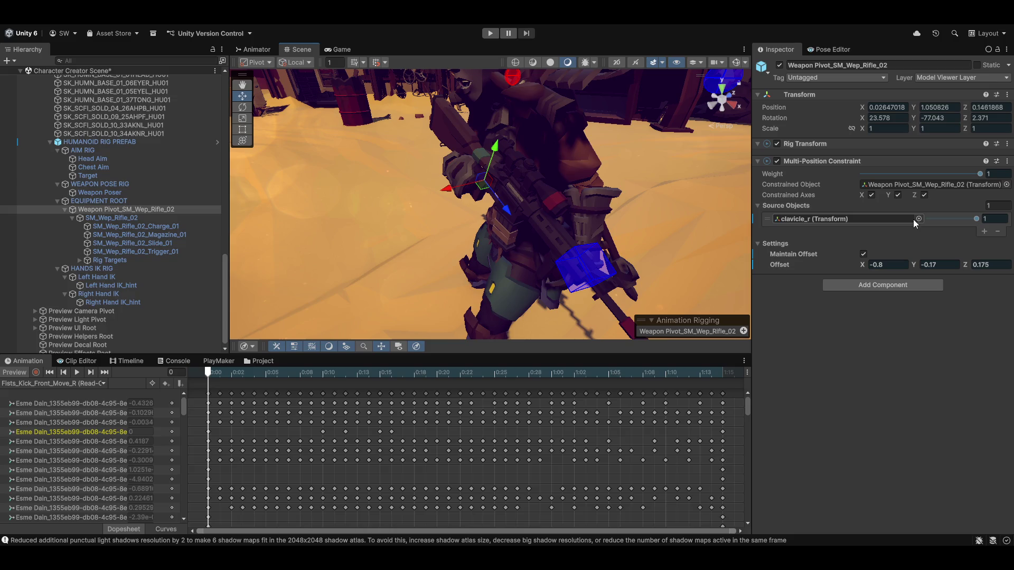
Step: Edit the Multi-Position Constraint's Offset Z from 0.175 to 0.2
{"action": "left_click", "coordinate": [988, 265]}
{"action": "left_click", "coordinate": [979, 264]}
{"action": "key", "text": "BackSpace"}
{"action": "type", "text": "8"}
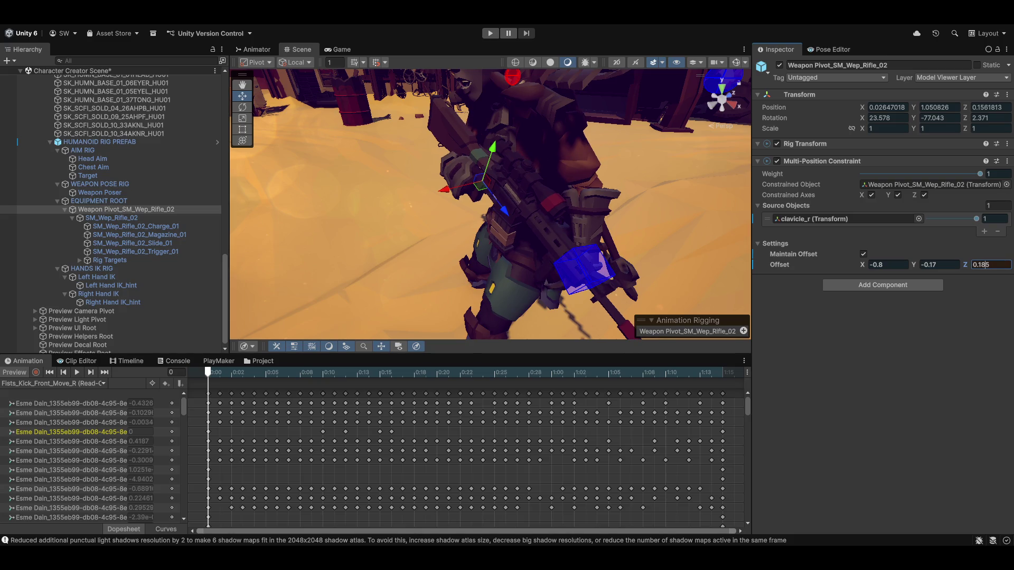
{"action": "key", "text": "BackSpace"}
{"action": "key", "text": "BackSpace"}
{"action": "type", "text": "2"}
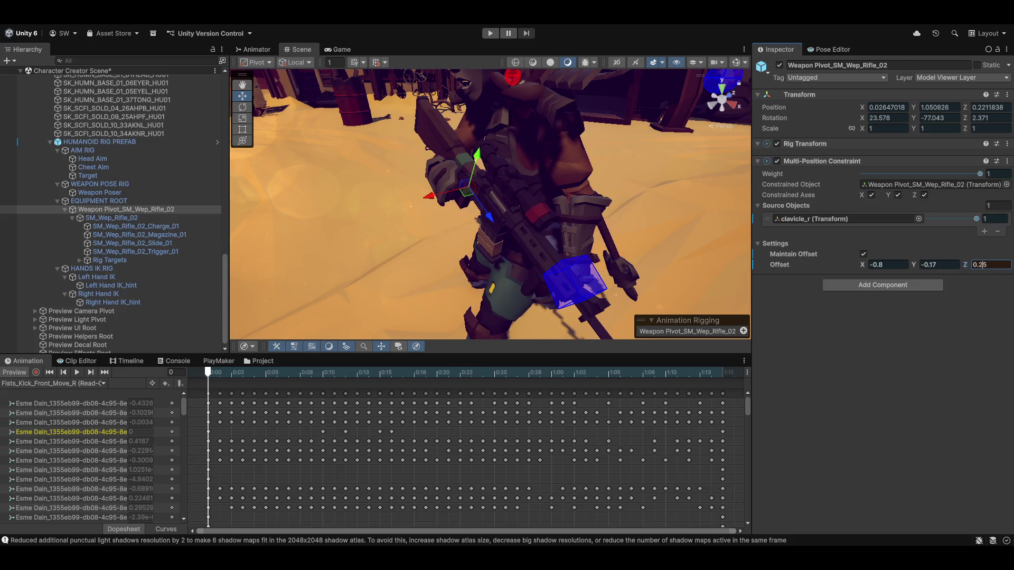
{"action": "key", "text": "Delete"}
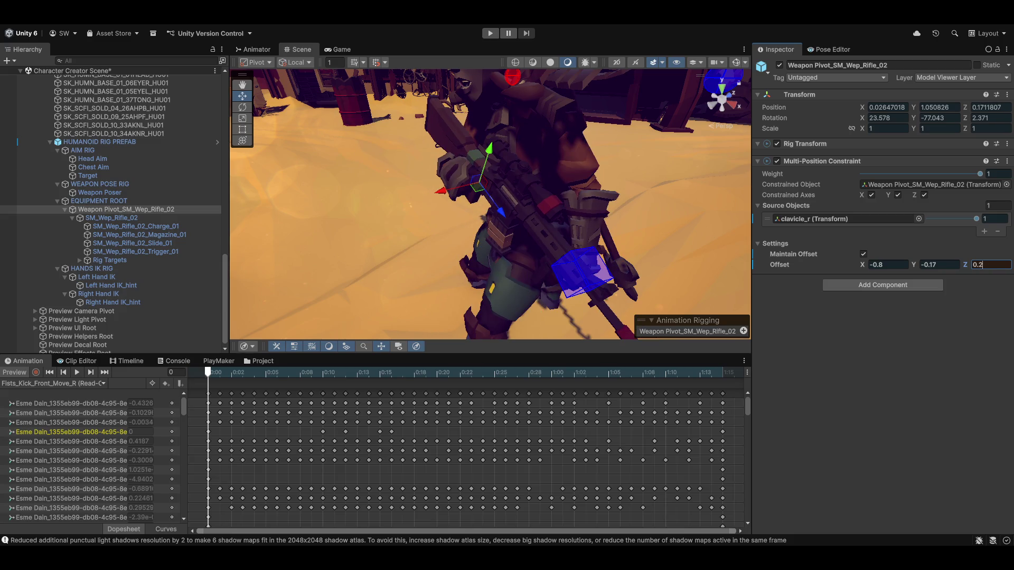
{"action": "mouse_move", "coordinate": [546, 154]}
{"action": "left_mouse_down"}
{"action": "mouse_move", "coordinate": [542, 200]}
{"action": "mouse_move", "coordinate": [421, 160]}
{"action": "mouse_move", "coordinate": [459, 220]}
{"action": "mouse_move", "coordinate": [630, 195]}
{"action": "mouse_move", "coordinate": [591, 231]}
{"action": "left_mouse_up"}
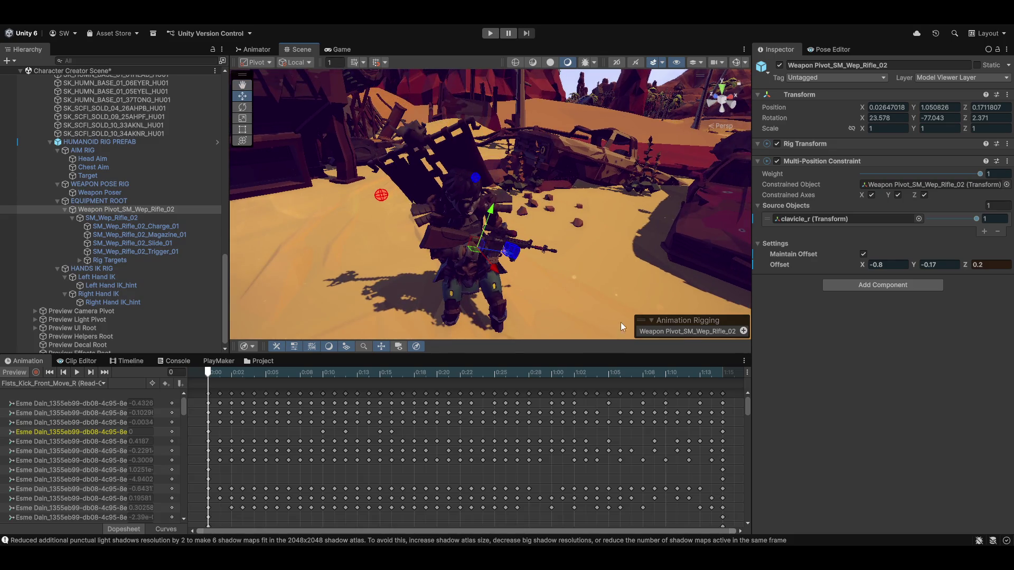
{"action": "left_click_drag", "start_coordinate": [543, 259], "coordinate": [540, 232]}
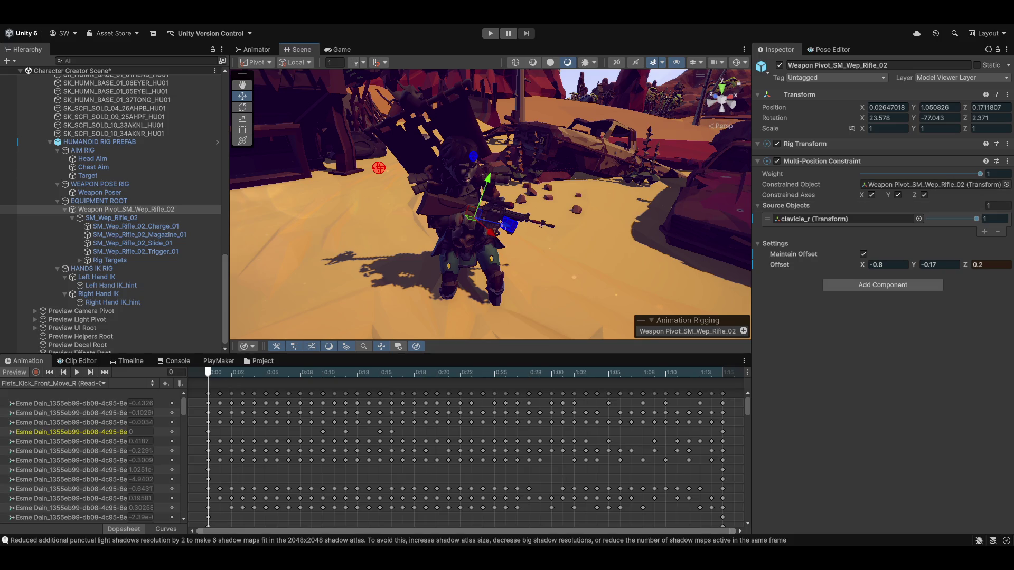
Step: With preview off, re-enter Offset Z 0.2, then re-enable preview and scrub and play the kick
{"action": "left_click", "coordinate": [14, 372]}
{"action": "left_click", "coordinate": [989, 265]}
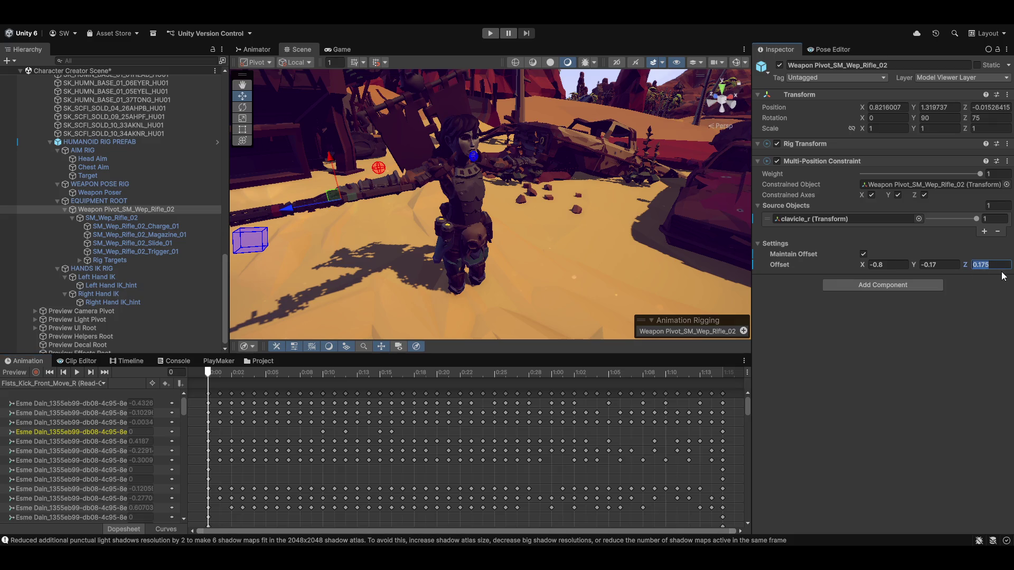
{"action": "type", "text": "0.2"}
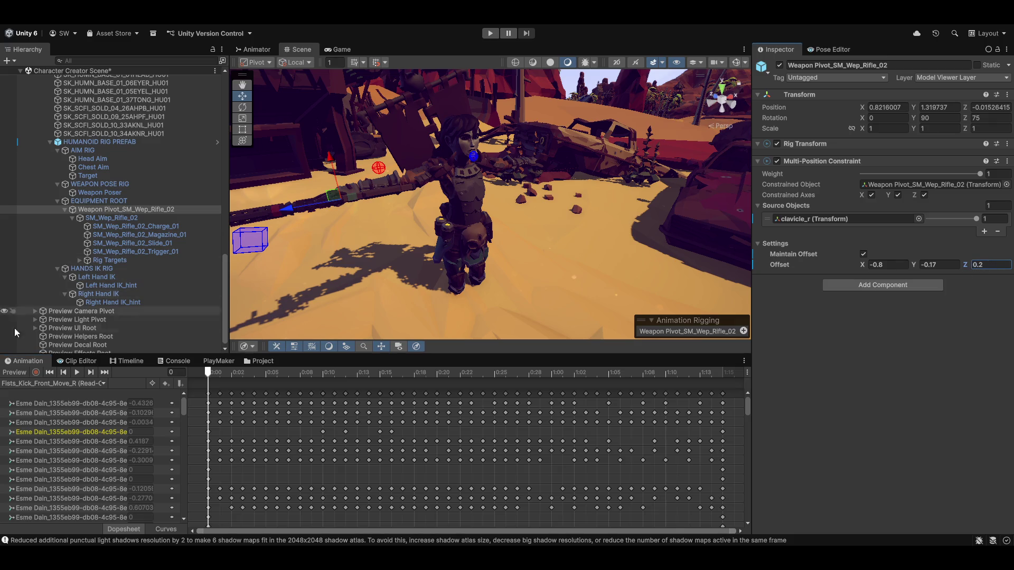
{"action": "left_click", "coordinate": [7, 372]}
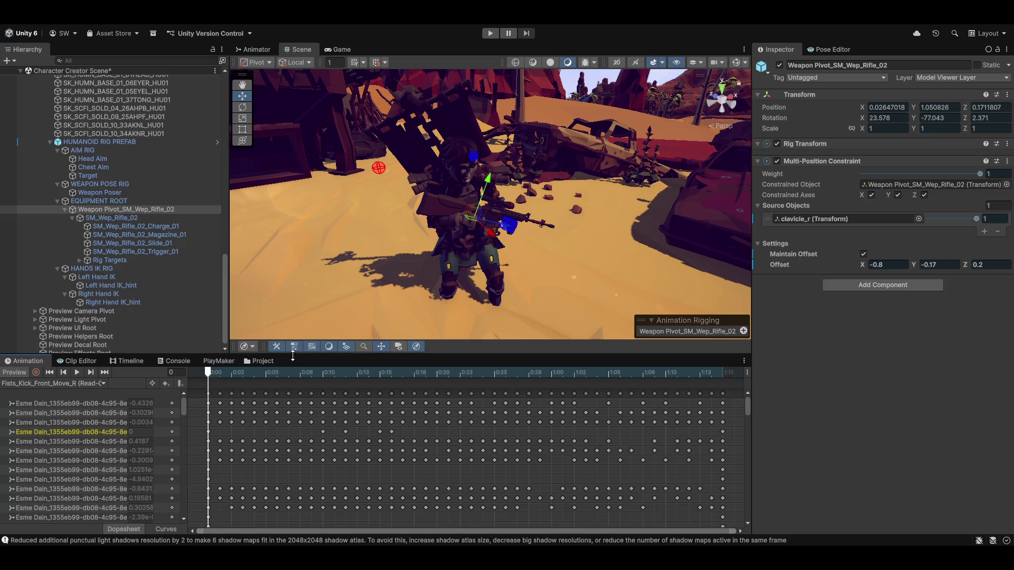
{"action": "mouse_move", "coordinate": [209, 373]}
{"action": "left_mouse_down"}
{"action": "mouse_move", "coordinate": [324, 384]}
{"action": "mouse_move", "coordinate": [583, 376]}
{"action": "mouse_move", "coordinate": [562, 373]}
{"action": "left_mouse_up"}
{"action": "mouse_move", "coordinate": [400, 369]}
{"action": "left_mouse_down"}
{"action": "mouse_move", "coordinate": [186, 334]}
{"action": "mouse_move", "coordinate": [312, 331]}
{"action": "mouse_move", "coordinate": [402, 343]}
{"action": "mouse_move", "coordinate": [201, 370]}
{"action": "left_mouse_up"}
{"action": "left_click", "coordinate": [79, 371]}
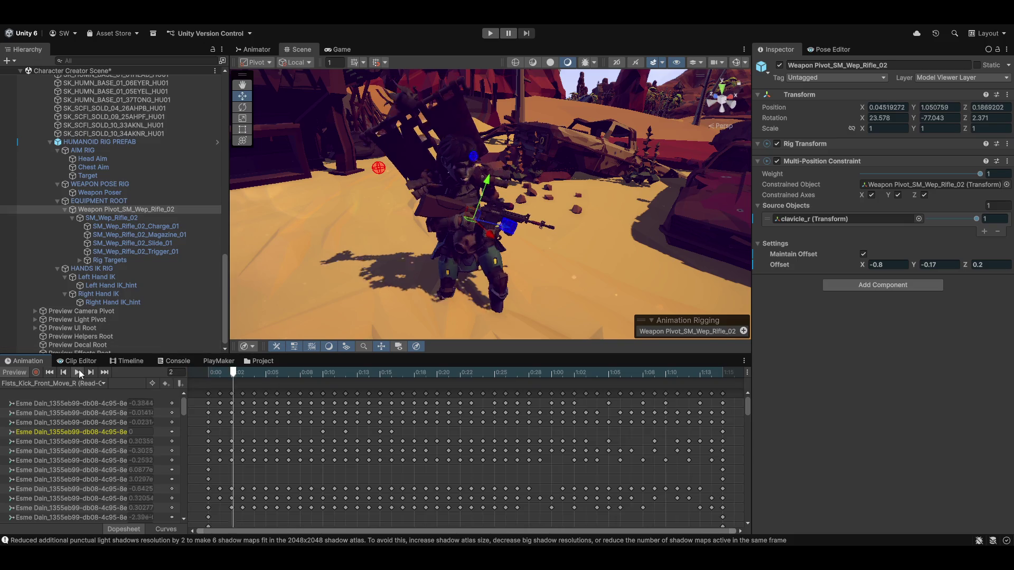
{"action": "left_click", "coordinate": [75, 369]}
{"action": "left_click", "coordinate": [75, 369]}
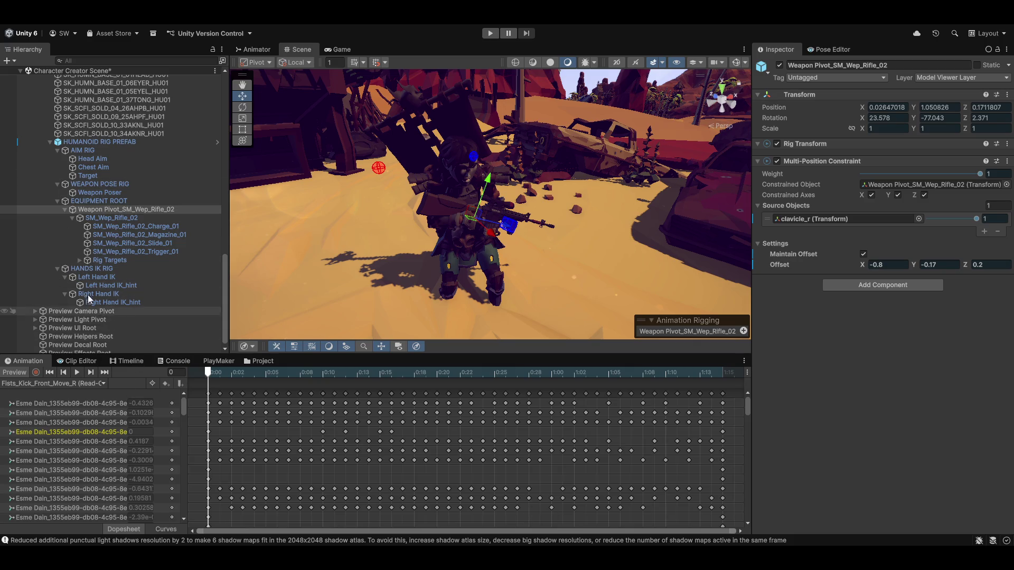
{"action": "scroll", "coordinate": [108, 265], "scroll_direction": "up", "scroll_amount": 10}
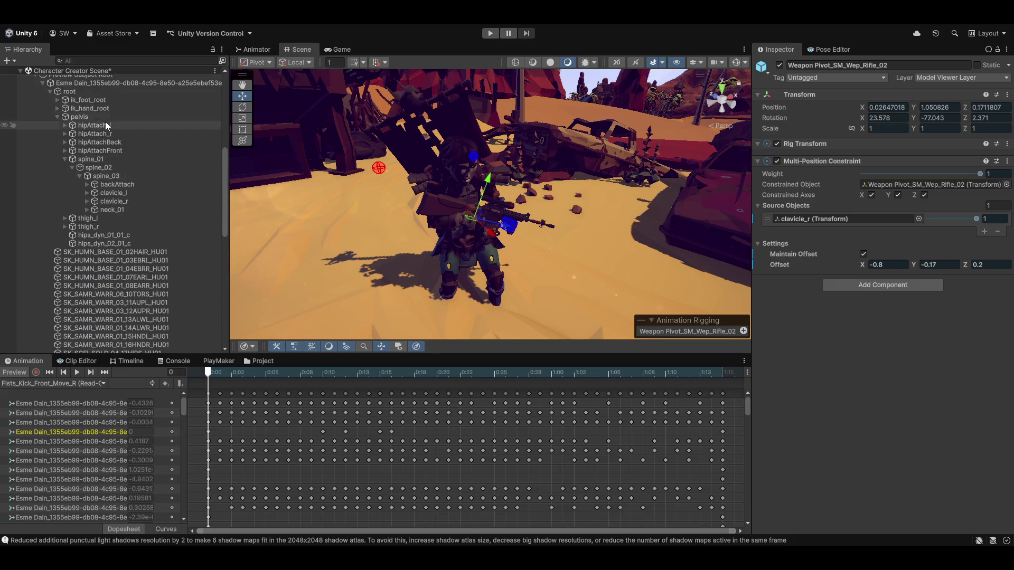
{"action": "scroll", "coordinate": [106, 167], "scroll_direction": "up", "scroll_amount": 3}
{"action": "left_click", "coordinate": [67, 154]}
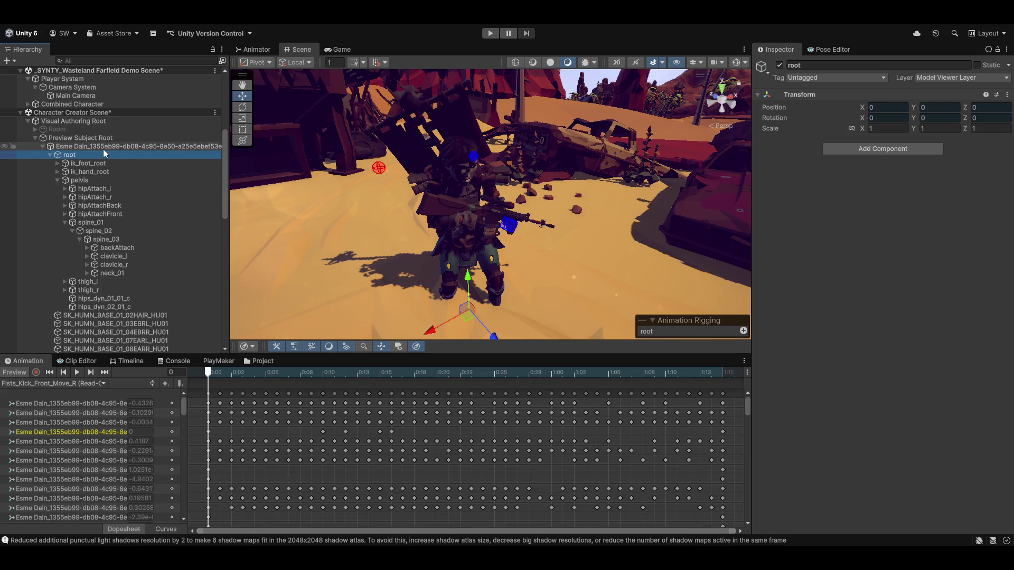
{"action": "left_click", "coordinate": [56, 181]}
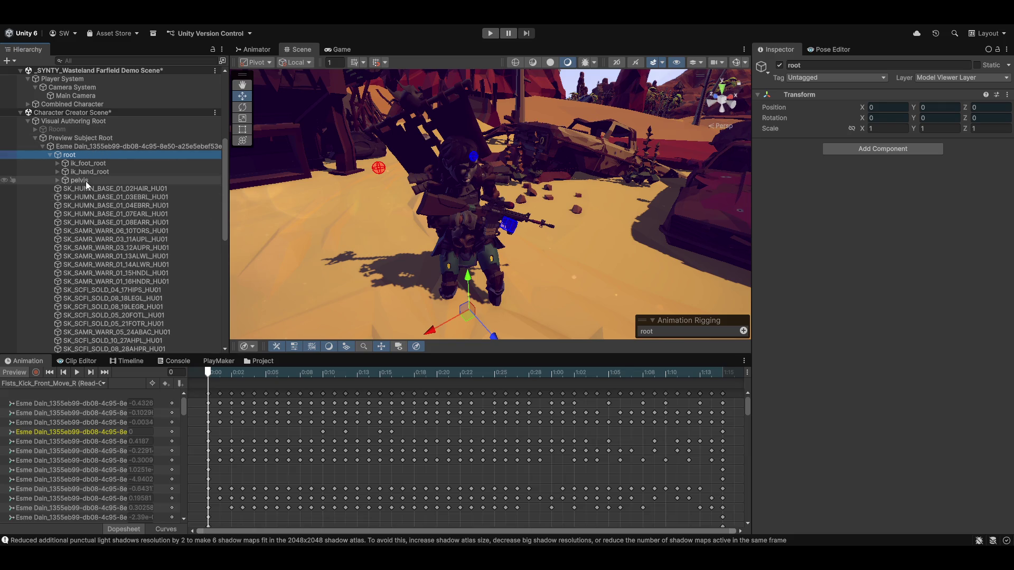
{"action": "left_click", "coordinate": [82, 181]}
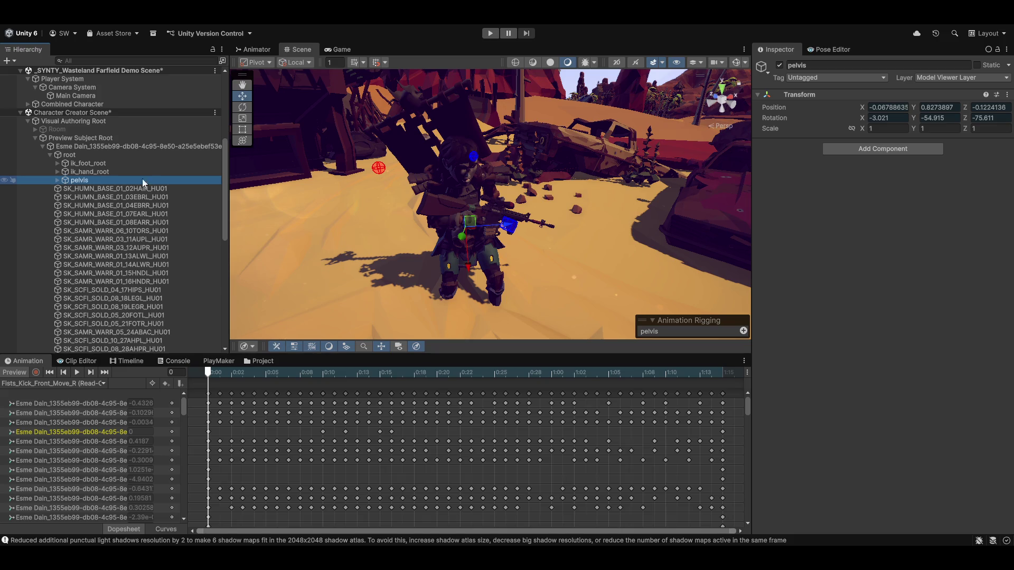
{"action": "left_click", "coordinate": [861, 109]}
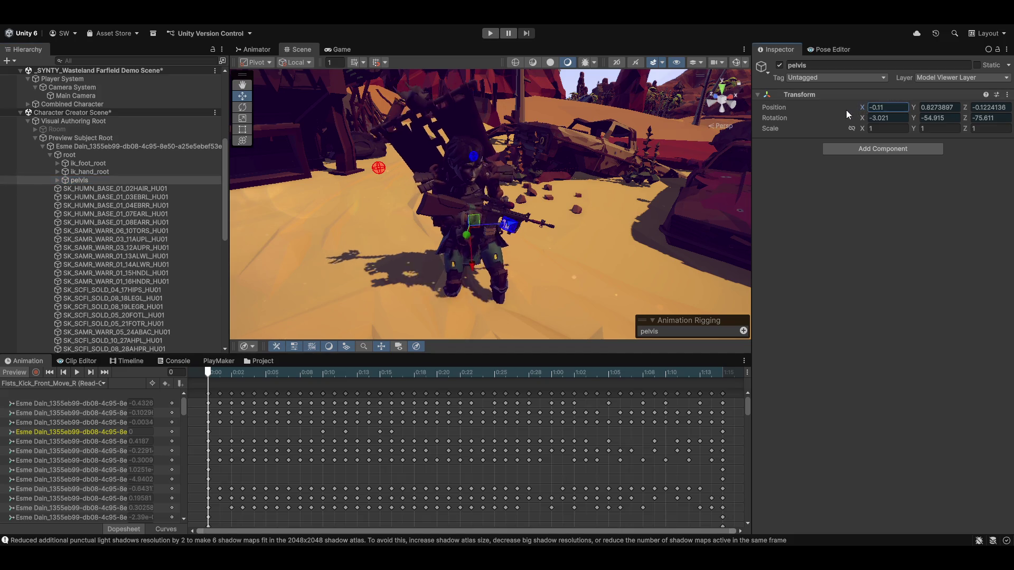
{"action": "key", "text": "ctrl+z"}
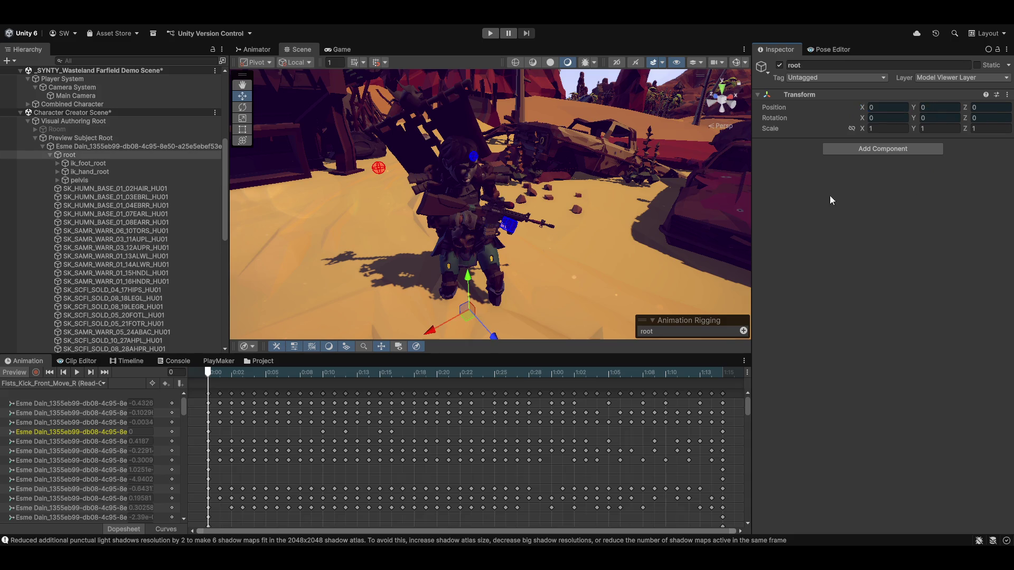
{"action": "key", "text": "q"}
{"action": "left_click_drag", "start_coordinate": [473, 256], "coordinate": [454, 279]}
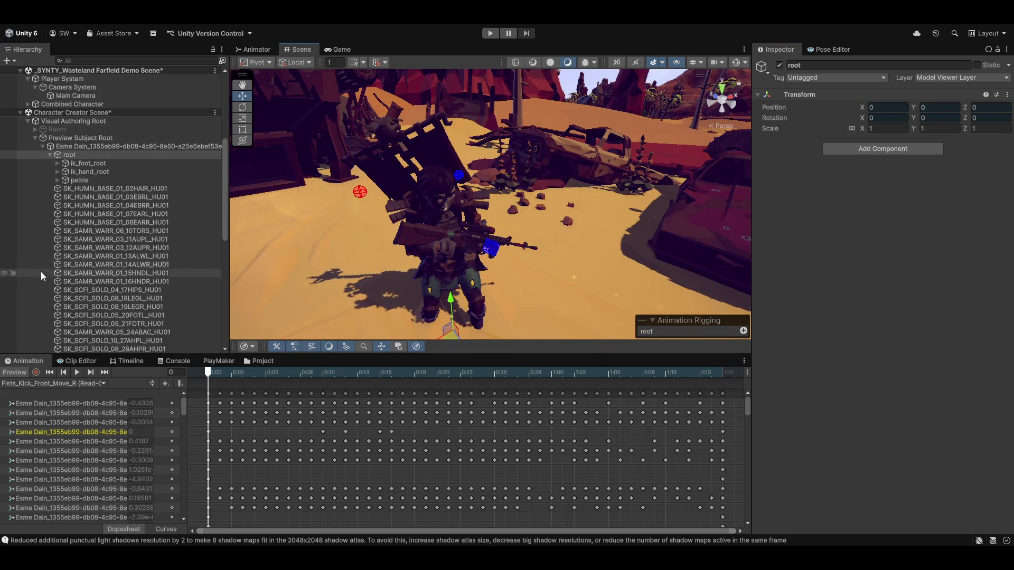
{"action": "scroll", "coordinate": [40, 270], "scroll_direction": "down", "scroll_amount": 3}
{"action": "left_click", "coordinate": [18, 373]}
{"action": "left_click", "coordinate": [18, 372]}
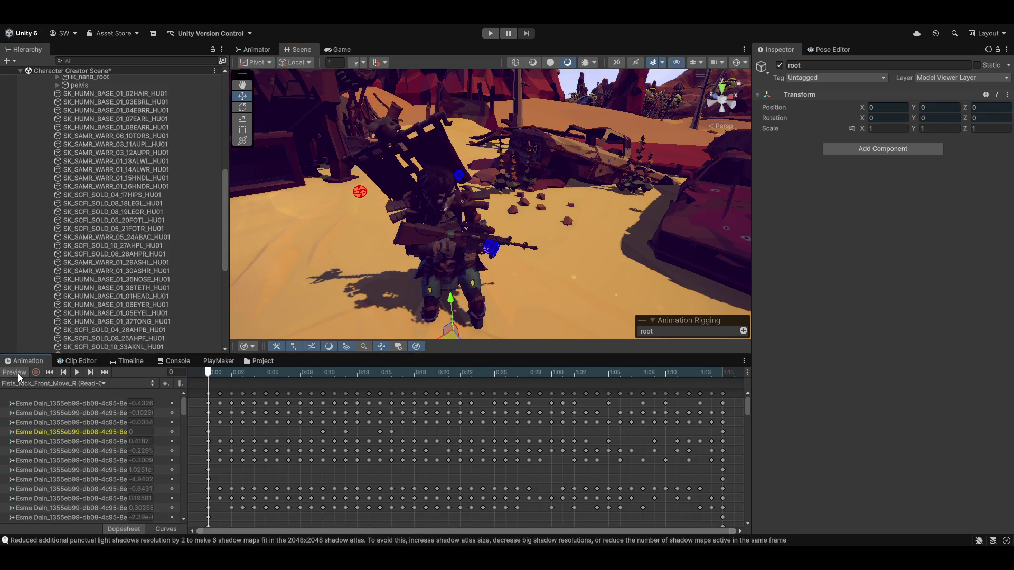
{"action": "left_click_drag", "start_coordinate": [449, 249], "coordinate": [477, 257]}
{"action": "scroll", "coordinate": [106, 264], "scroll_direction": "down", "scroll_amount": 8}
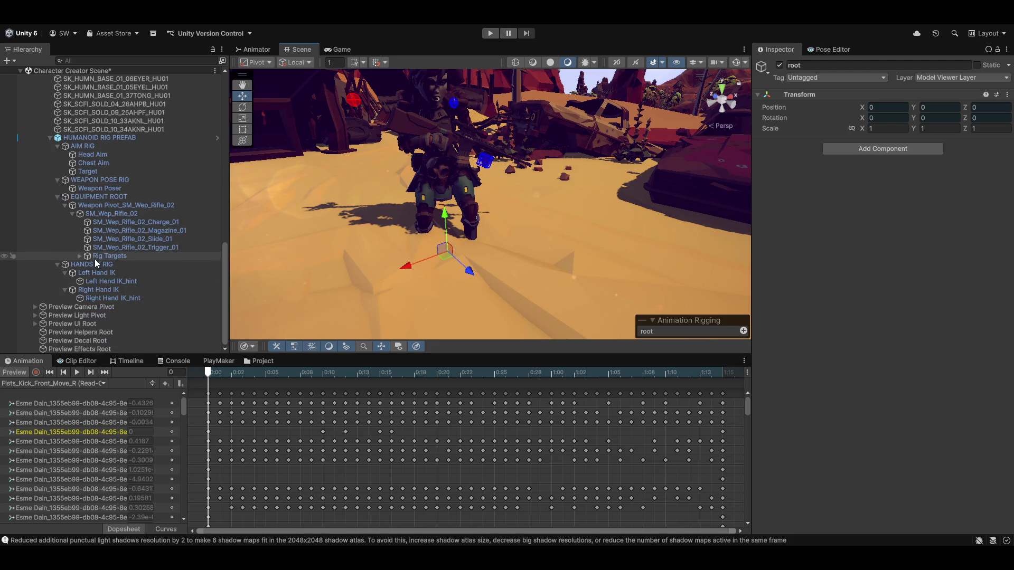
{"action": "left_click_drag", "start_coordinate": [564, 207], "coordinate": [437, 193]}
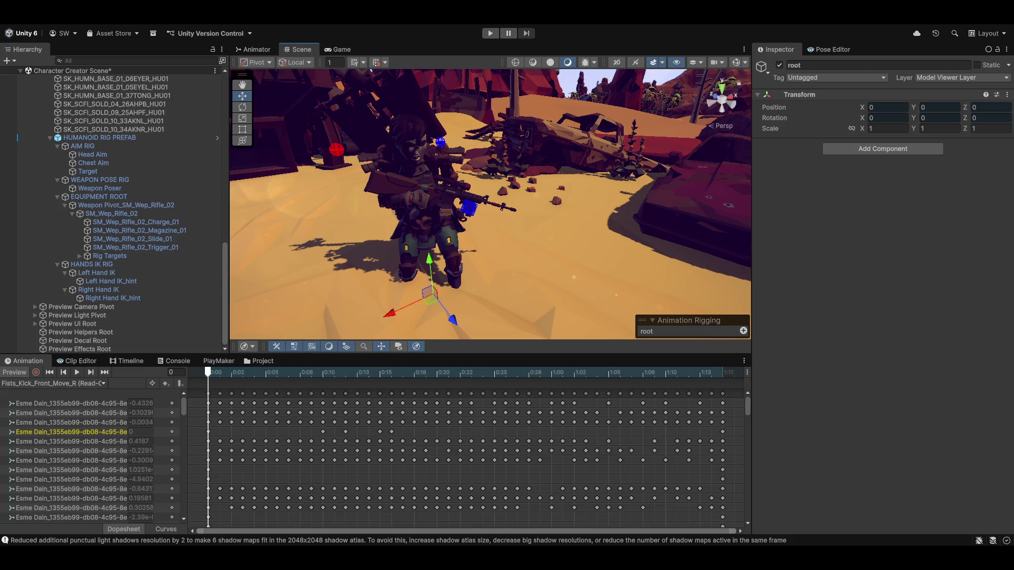
Step: Orbit around the soldier and select SK_SCFI_SOLD_10_33AKNL_HU01 to show its Skinned Mesh Renderer
{"action": "mouse_move", "coordinate": [421, 170]}
{"action": "left_mouse_down"}
{"action": "mouse_move", "coordinate": [421, 207]}
{"action": "mouse_move", "coordinate": [478, 204]}
{"action": "mouse_move", "coordinate": [318, 196]}
{"action": "mouse_move", "coordinate": [495, 196]}
{"action": "mouse_move", "coordinate": [534, 180]}
{"action": "left_mouse_up"}
{"action": "mouse_move", "coordinate": [408, 177]}
{"action": "left_mouse_down"}
{"action": "mouse_move", "coordinate": [397, 190]}
{"action": "mouse_move", "coordinate": [379, 77]}
{"action": "mouse_move", "coordinate": [381, 161]}
{"action": "mouse_move", "coordinate": [220, 122]}
{"action": "left_mouse_up"}
{"action": "left_click", "coordinate": [220, 121]}
{"action": "mouse_move", "coordinate": [458, 135]}
{"action": "left_mouse_down"}
{"action": "mouse_move", "coordinate": [695, 157]}
{"action": "mouse_move", "coordinate": [480, 189]}
{"action": "mouse_move", "coordinate": [584, 157]}
{"action": "mouse_move", "coordinate": [604, 189]}
{"action": "mouse_move", "coordinate": [566, 227]}
{"action": "left_mouse_up"}
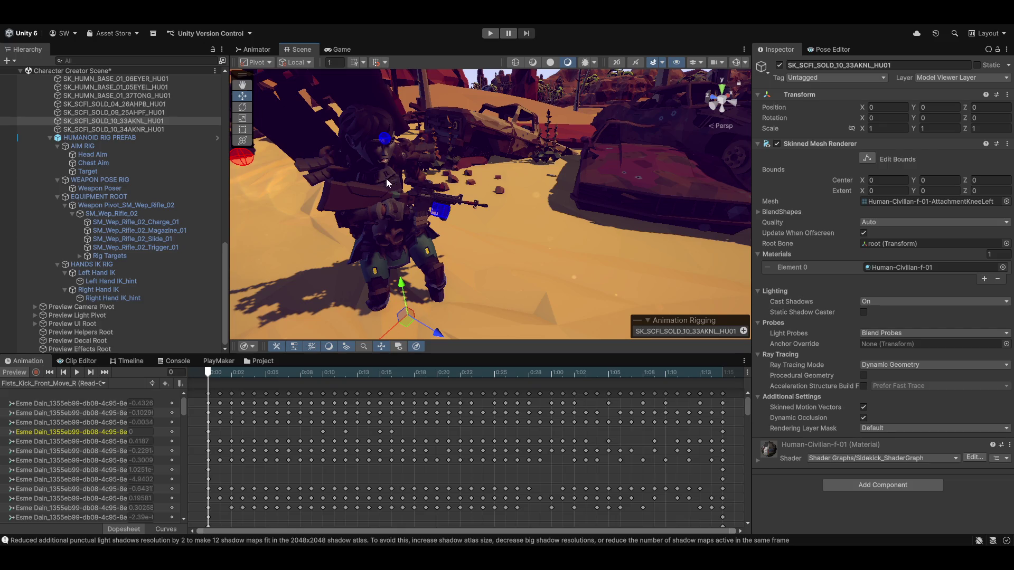
{"action": "scroll", "coordinate": [397, 207], "scroll_direction": "up", "scroll_amount": 5}
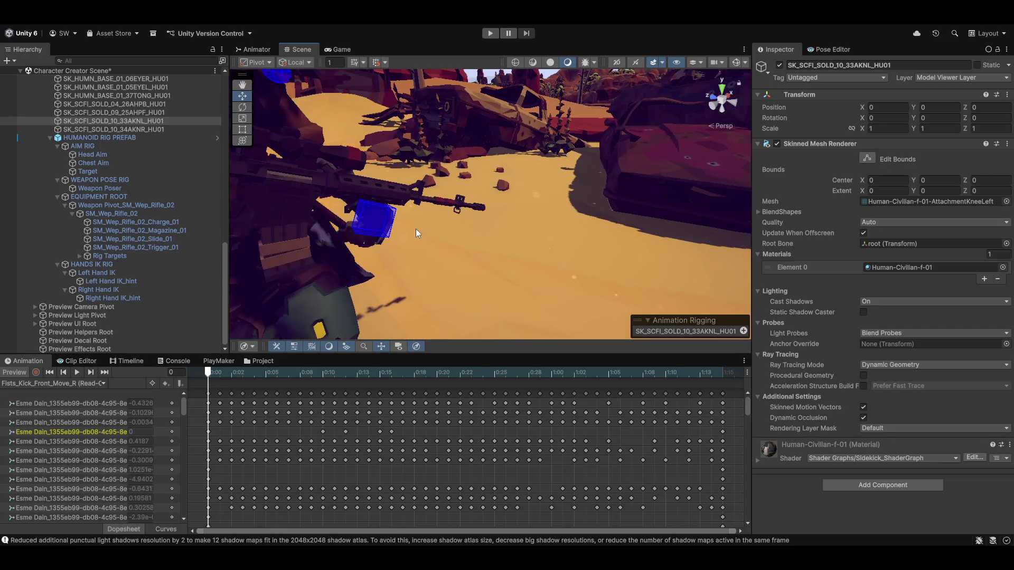
{"action": "mouse_move", "coordinate": [415, 237]}
{"action": "left_mouse_down"}
{"action": "mouse_move", "coordinate": [471, 211]}
{"action": "mouse_move", "coordinate": [535, 203]}
{"action": "mouse_move", "coordinate": [449, 213]}
{"action": "mouse_move", "coordinate": [477, 257]}
{"action": "mouse_move", "coordinate": [682, 190]}
{"action": "mouse_move", "coordinate": [368, 195]}
{"action": "mouse_move", "coordinate": [432, 201]}
{"action": "mouse_move", "coordinate": [398, 189]}
{"action": "left_mouse_up"}
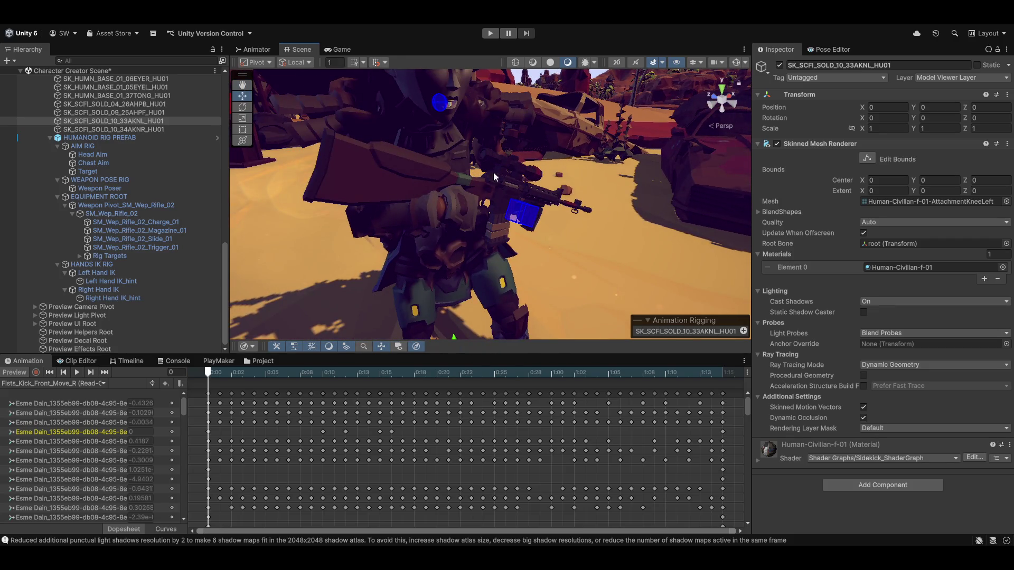
{"action": "mouse_move", "coordinate": [473, 181]}
{"action": "left_mouse_down"}
{"action": "mouse_move", "coordinate": [584, 154]}
{"action": "mouse_move", "coordinate": [544, 99]}
{"action": "mouse_move", "coordinate": [540, 166]}
{"action": "mouse_move", "coordinate": [498, 116]}
{"action": "mouse_move", "coordinate": [442, 214]}
{"action": "mouse_move", "coordinate": [452, 238]}
{"action": "mouse_move", "coordinate": [166, 271]}
{"action": "mouse_move", "coordinate": [83, 339]}
{"action": "mouse_move", "coordinate": [75, 368]}
{"action": "mouse_move", "coordinate": [107, 361]}
{"action": "mouse_move", "coordinate": [97, 314]}
{"action": "mouse_move", "coordinate": [253, 352]}
{"action": "mouse_move", "coordinate": [274, 294]}
{"action": "mouse_move", "coordinate": [418, 301]}
{"action": "mouse_move", "coordinate": [480, 369]}
{"action": "mouse_move", "coordinate": [492, 354]}
{"action": "mouse_move", "coordinate": [488, 268]}
{"action": "mouse_move", "coordinate": [435, 110]}
{"action": "mouse_move", "coordinate": [456, 217]}
{"action": "mouse_move", "coordinate": [470, 233]}
{"action": "mouse_move", "coordinate": [522, 107]}
{"action": "mouse_move", "coordinate": [483, 61]}
{"action": "mouse_move", "coordinate": [426, 127]}
{"action": "mouse_move", "coordinate": [439, 136]}
{"action": "mouse_move", "coordinate": [447, 128]}
{"action": "left_mouse_up"}
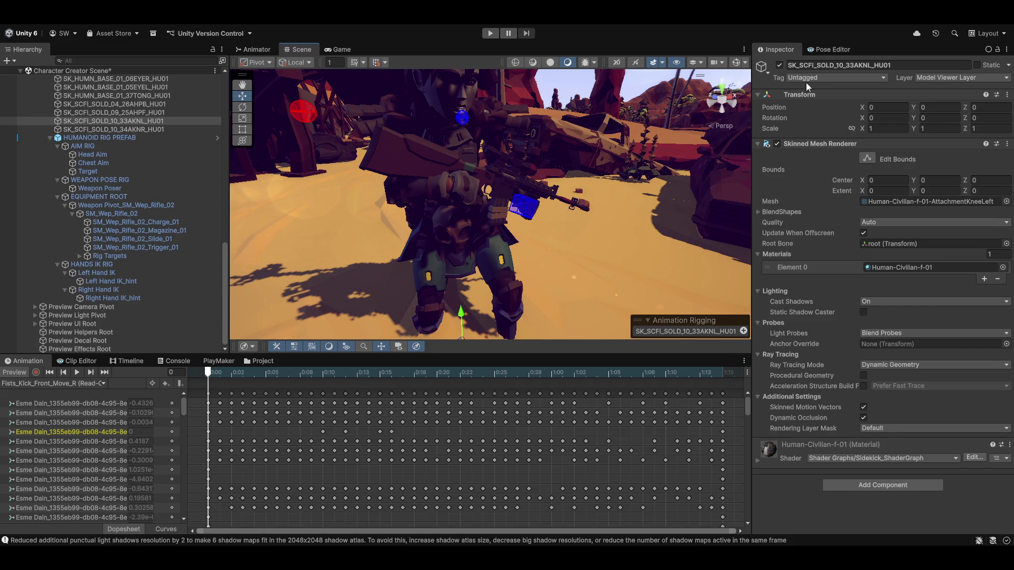
{"action": "left_click_drag", "start_coordinate": [531, 156], "coordinate": [942, 116]}
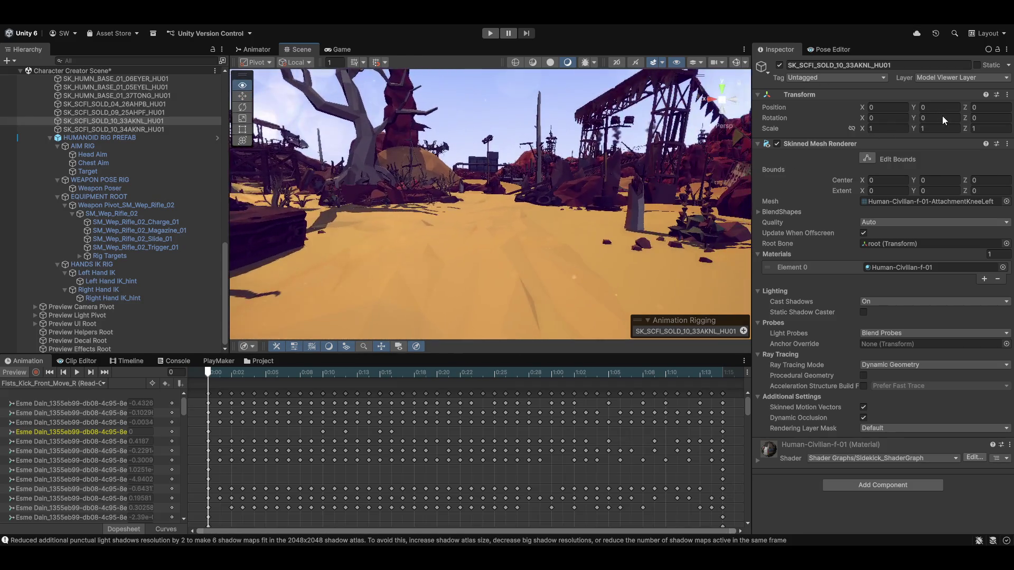
{"action": "mouse_move", "coordinate": [729, 127]}
{"action": "left_mouse_down"}
{"action": "mouse_move", "coordinate": [513, 131]}
{"action": "mouse_move", "coordinate": [522, 119]}
{"action": "left_mouse_up"}
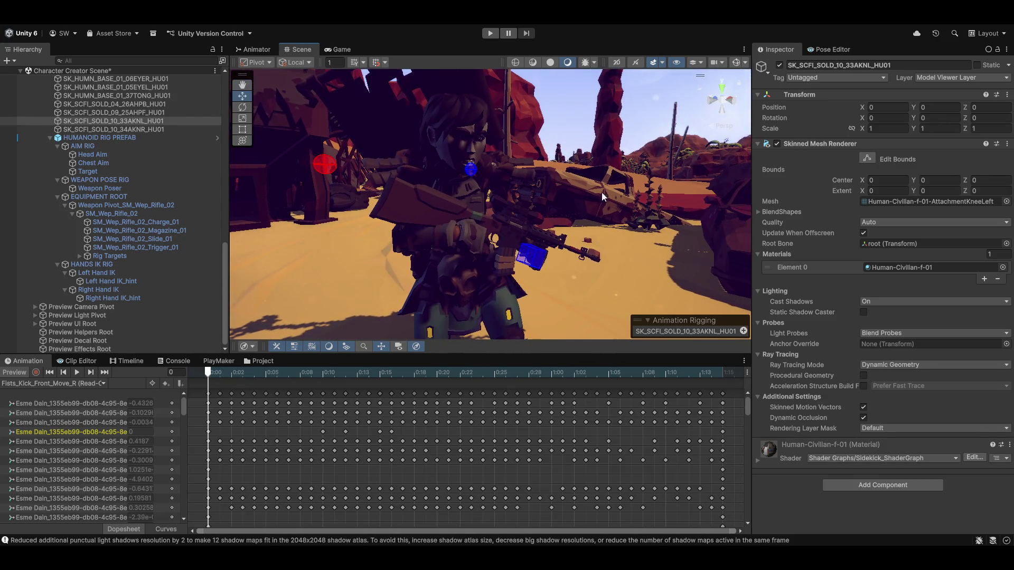
{"action": "mouse_move", "coordinate": [590, 202]}
{"action": "left_mouse_down"}
{"action": "mouse_move", "coordinate": [600, 134]}
{"action": "mouse_move", "coordinate": [552, 308]}
{"action": "mouse_move", "coordinate": [528, 191]}
{"action": "mouse_move", "coordinate": [380, 251]}
{"action": "mouse_move", "coordinate": [401, 240]}
{"action": "mouse_move", "coordinate": [400, 215]}
{"action": "left_mouse_up"}
{"action": "left_click_drag", "start_coordinate": [463, 202], "coordinate": [532, 190]}
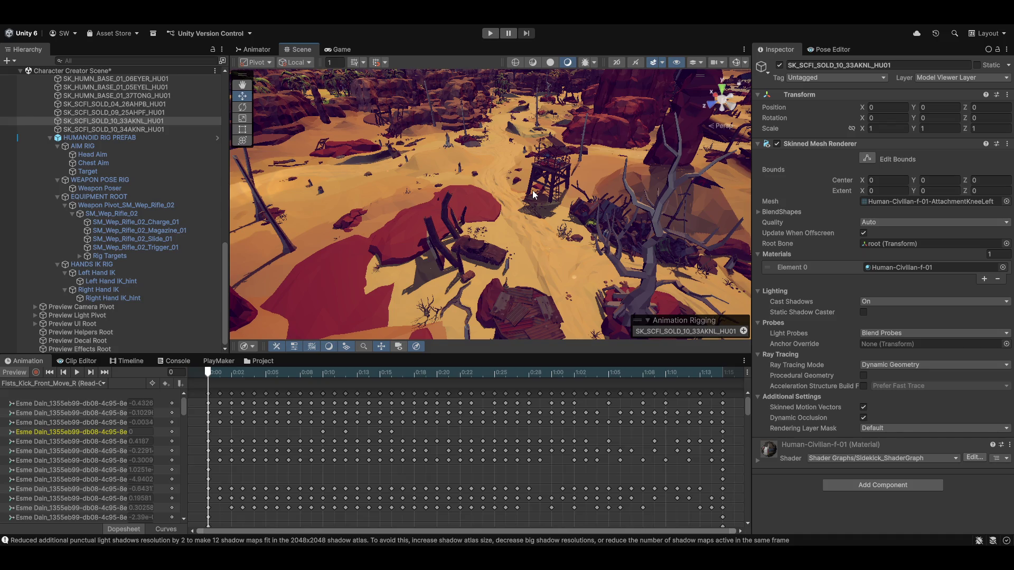
{"action": "mouse_move", "coordinate": [593, 97]}
{"action": "left_mouse_down"}
{"action": "mouse_move", "coordinate": [473, 193]}
{"action": "mouse_move", "coordinate": [328, 276]}
{"action": "mouse_move", "coordinate": [229, 281]}
{"action": "mouse_move", "coordinate": [499, 242]}
{"action": "mouse_move", "coordinate": [712, 121]}
{"action": "mouse_move", "coordinate": [460, 56]}
{"action": "mouse_move", "coordinate": [457, 205]}
{"action": "mouse_move", "coordinate": [471, 181]}
{"action": "mouse_move", "coordinate": [360, 158]}
{"action": "mouse_move", "coordinate": [543, 198]}
{"action": "left_mouse_up"}
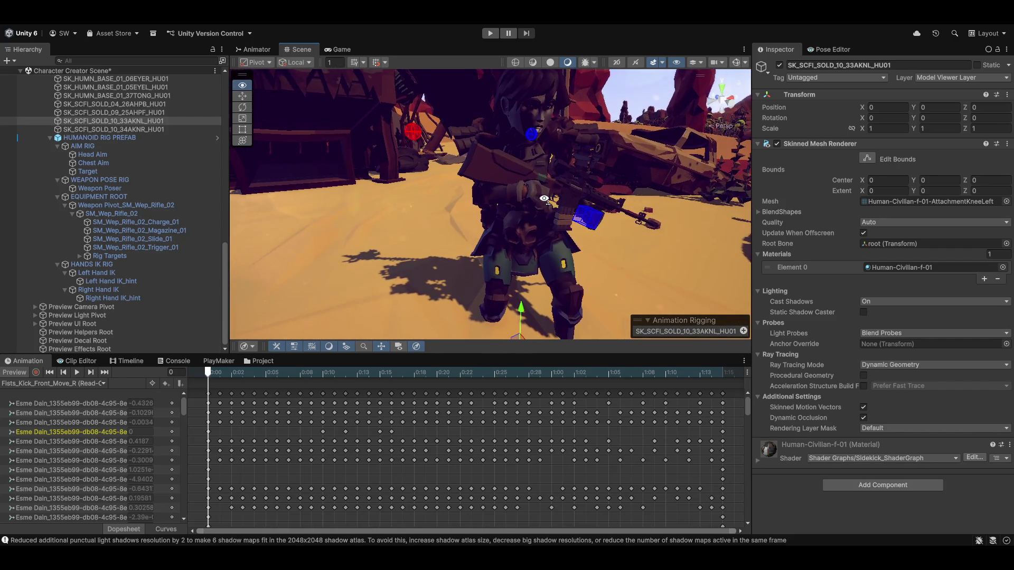
{"action": "key", "text": "f"}
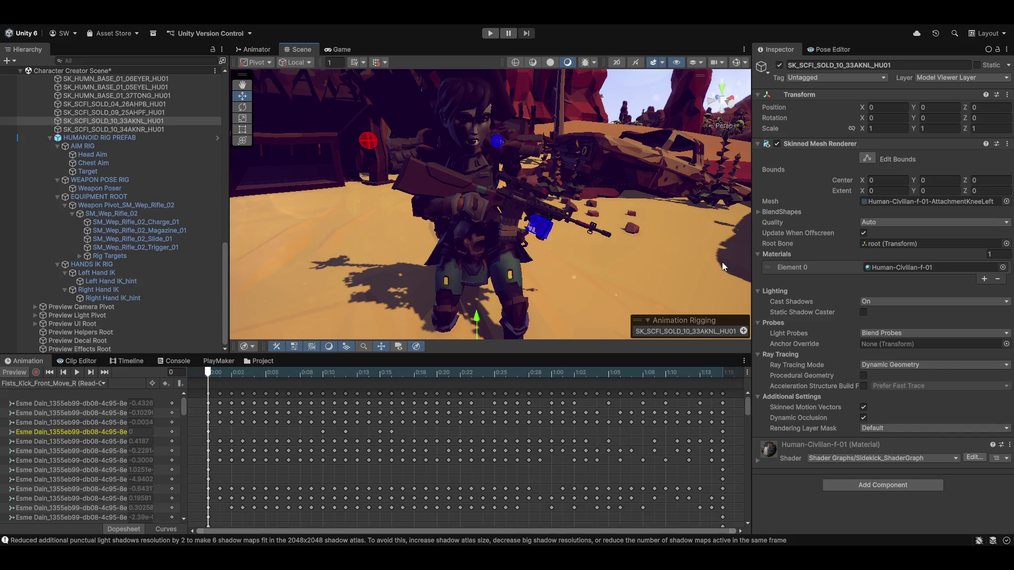
Step: Step the kick animation forward to frame 10 and view her from the front
{"action": "mouse_move", "coordinate": [790, 233]}
{"action": "key", "text": "period"}
{"action": "key", "text": "period"}
{"action": "key", "text": "period"}
{"action": "mouse_move", "coordinate": [294, 379]}
{"action": "left_mouse_down"}
{"action": "mouse_move", "coordinate": [313, 388]}
{"action": "mouse_move", "coordinate": [257, 395]}
{"action": "mouse_move", "coordinate": [393, 399]}
{"action": "left_mouse_up"}
{"action": "mouse_move", "coordinate": [578, 172]}
{"action": "left_mouse_down"}
{"action": "mouse_move", "coordinate": [447, 208]}
{"action": "mouse_move", "coordinate": [504, 211]}
{"action": "left_mouse_up"}
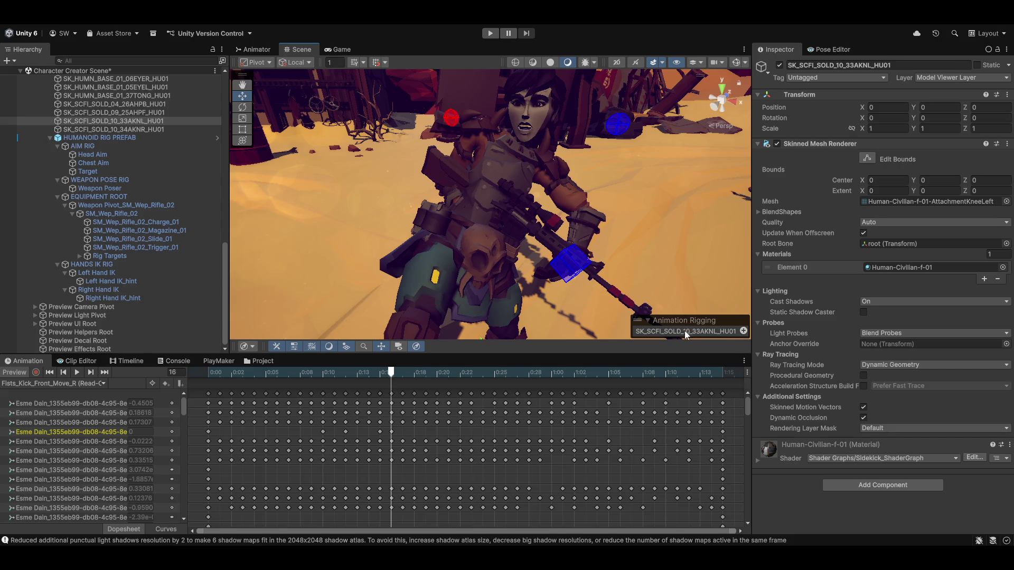
Step: Rewind Fists_Kick_Front_Move_R to frame 0, play it, then open the clip list
{"action": "left_click_drag", "start_coordinate": [393, 373], "coordinate": [26, 432]}
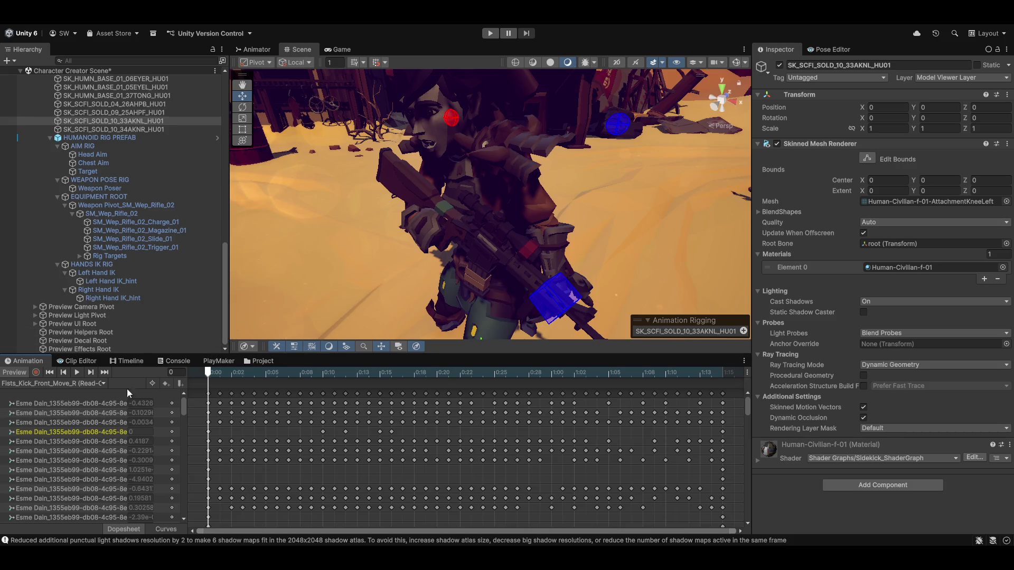
{"action": "left_click", "coordinate": [77, 370]}
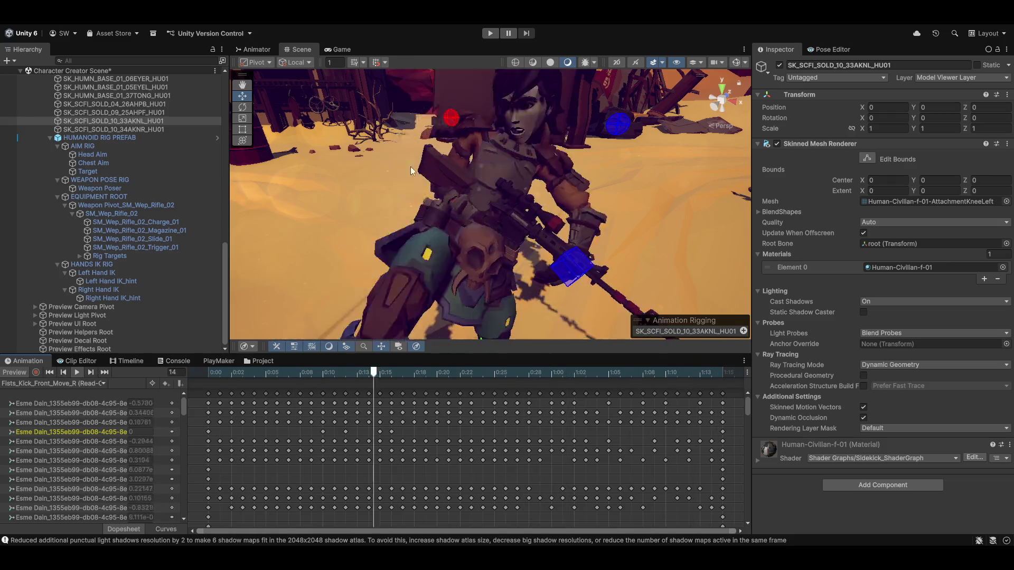
{"action": "scroll", "coordinate": [396, 175], "scroll_direction": "down", "scroll_amount": 5}
{"action": "scroll", "coordinate": [379, 208], "scroll_direction": "up", "scroll_amount": 3}
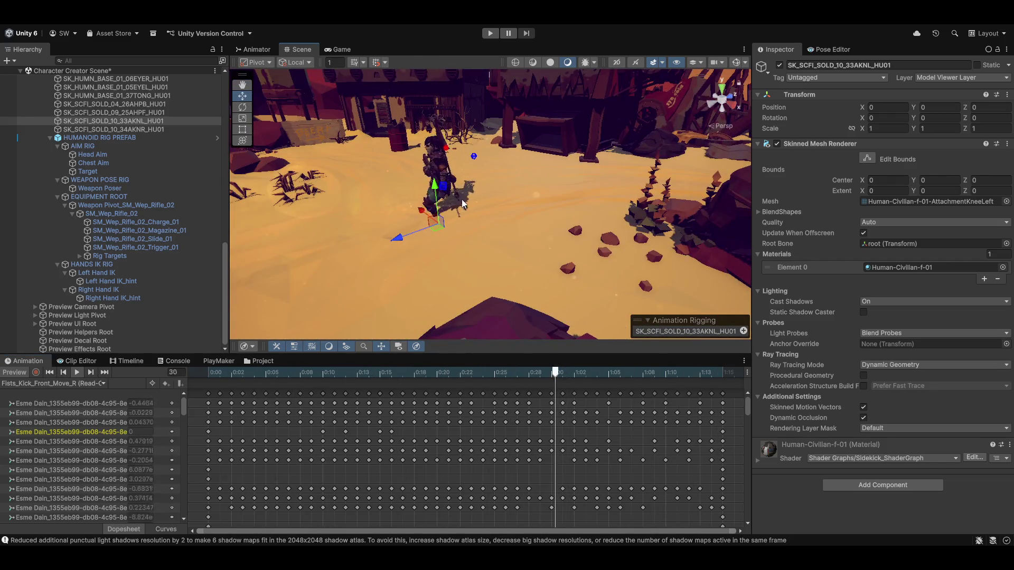
{"action": "scroll", "coordinate": [458, 201], "scroll_direction": "up", "scroll_amount": 2}
{"action": "mouse_move", "coordinate": [451, 201]}
{"action": "left_mouse_down"}
{"action": "mouse_move", "coordinate": [547, 210]}
{"action": "mouse_move", "coordinate": [450, 223]}
{"action": "mouse_move", "coordinate": [485, 183]}
{"action": "mouse_move", "coordinate": [473, 206]}
{"action": "mouse_move", "coordinate": [498, 198]}
{"action": "mouse_move", "coordinate": [501, 158]}
{"action": "left_mouse_up"}
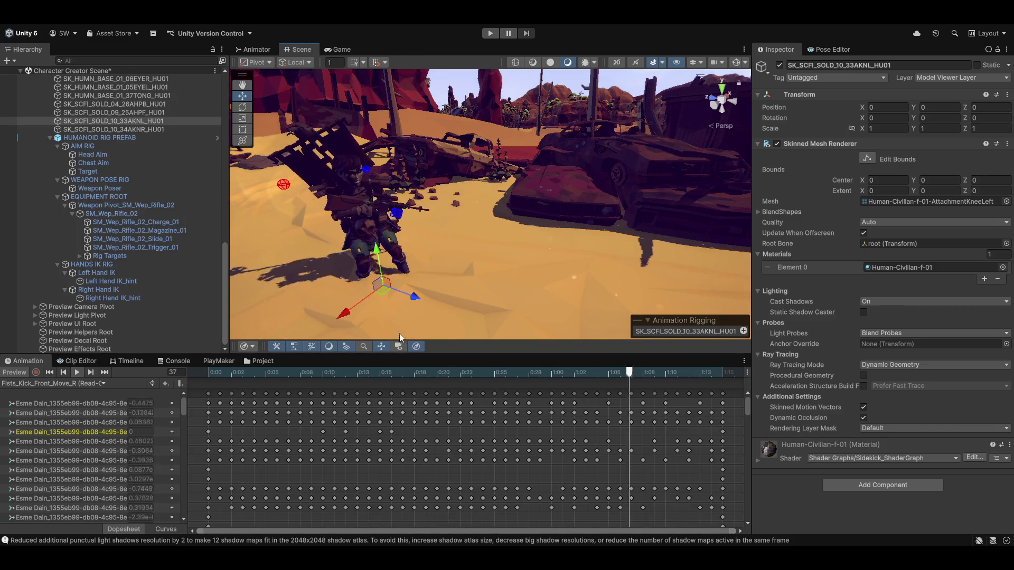
{"action": "left_click", "coordinate": [67, 384]}
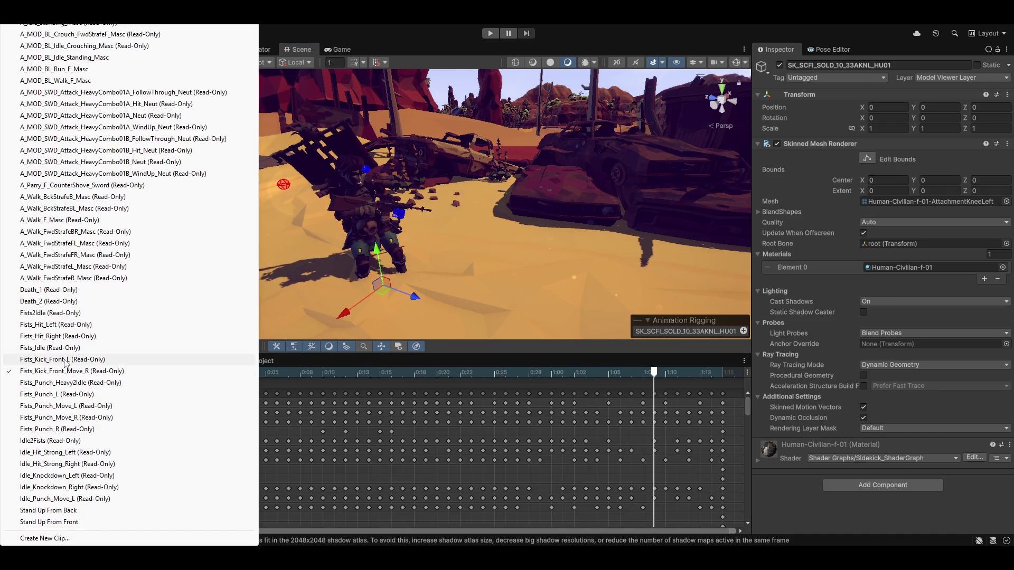
Step: Load Fists_Punch_L, enable preview, scrub to frame 7 and pan the character lower in view
{"action": "left_click", "coordinate": [45, 394]}
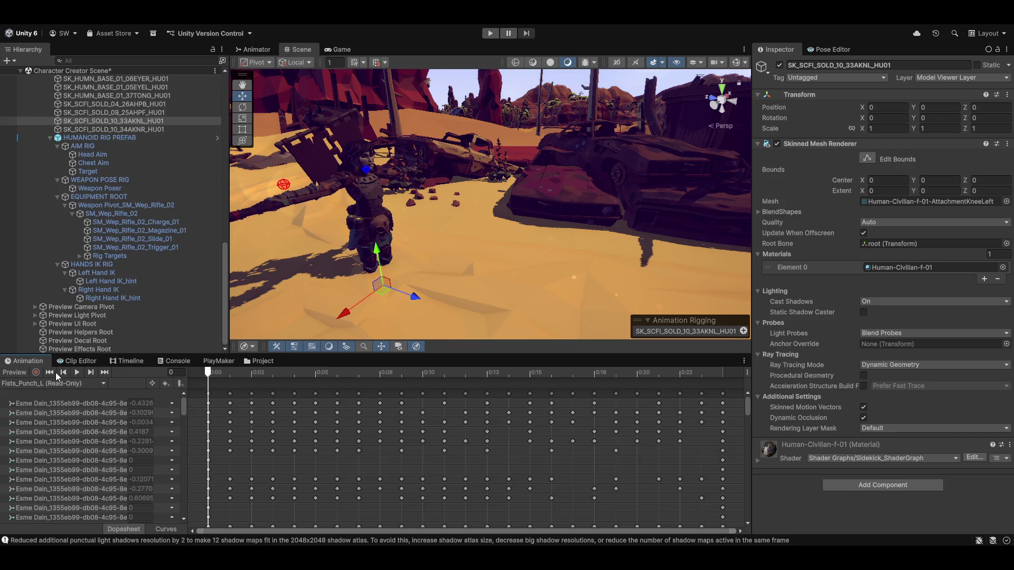
{"action": "left_click", "coordinate": [14, 372]}
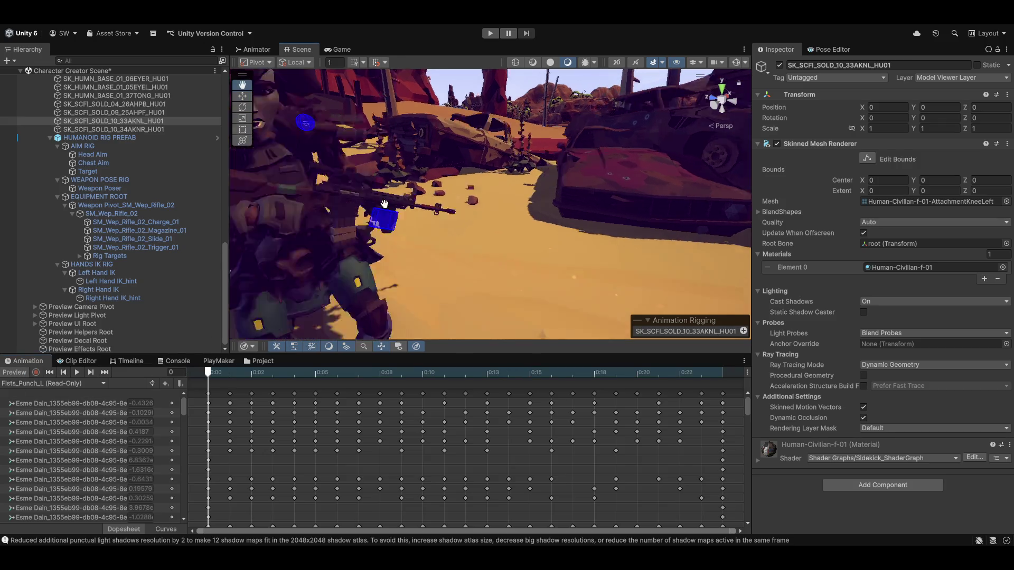
{"action": "mouse_move", "coordinate": [359, 223]}
{"action": "left_mouse_down"}
{"action": "mouse_move", "coordinate": [484, 223]}
{"action": "mouse_move", "coordinate": [369, 242]}
{"action": "left_mouse_up"}
{"action": "mouse_move", "coordinate": [207, 372]}
{"action": "left_mouse_down"}
{"action": "mouse_move", "coordinate": [303, 378]}
{"action": "mouse_move", "coordinate": [653, 277]}
{"action": "mouse_move", "coordinate": [617, 327]}
{"action": "mouse_move", "coordinate": [439, 316]}
{"action": "mouse_move", "coordinate": [202, 331]}
{"action": "mouse_move", "coordinate": [508, 317]}
{"action": "mouse_move", "coordinate": [2, 278]}
{"action": "left_mouse_up"}
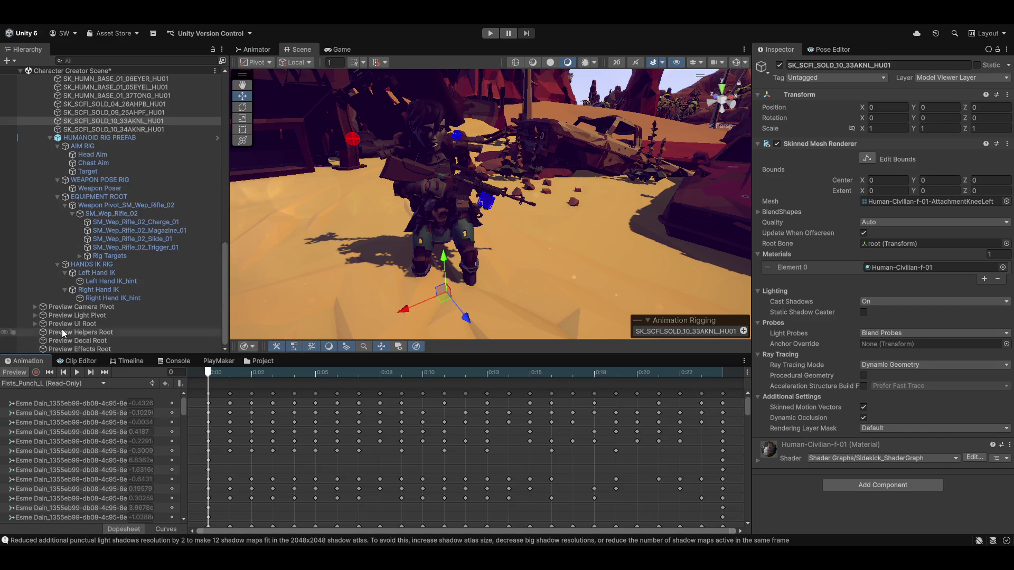
{"action": "key", "text": "q"}
{"action": "mouse_move", "coordinate": [537, 161]}
{"action": "left_mouse_down"}
{"action": "mouse_move", "coordinate": [540, 211]}
{"action": "mouse_move", "coordinate": [541, 162]}
{"action": "left_mouse_up"}
Step: Load the Fists_Punch_Heavy2Idle clip from the clip dropdown
{"action": "key", "text": "w"}
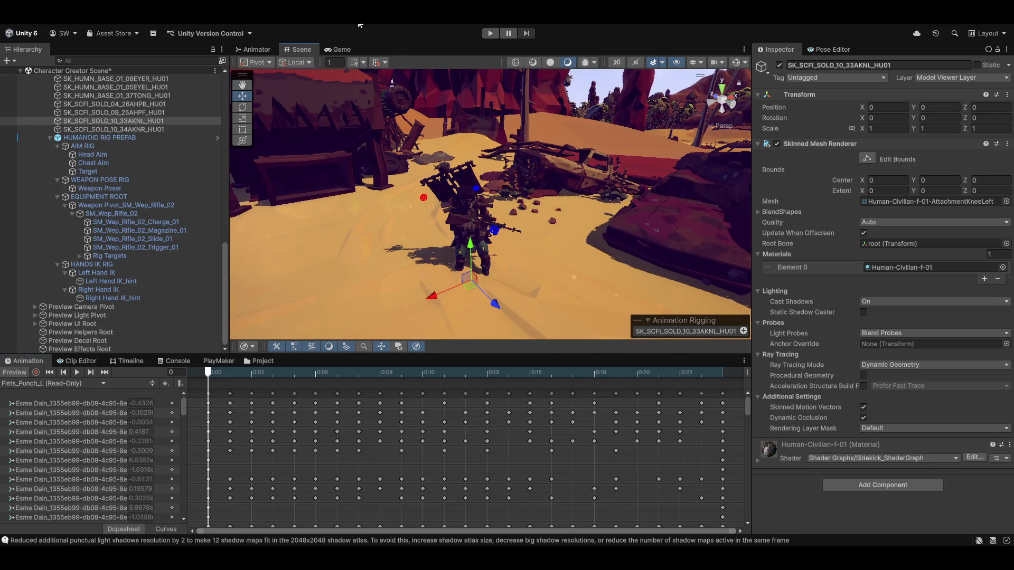
{"action": "left_click", "coordinate": [358, 26]}
{"action": "left_click", "coordinate": [58, 384]}
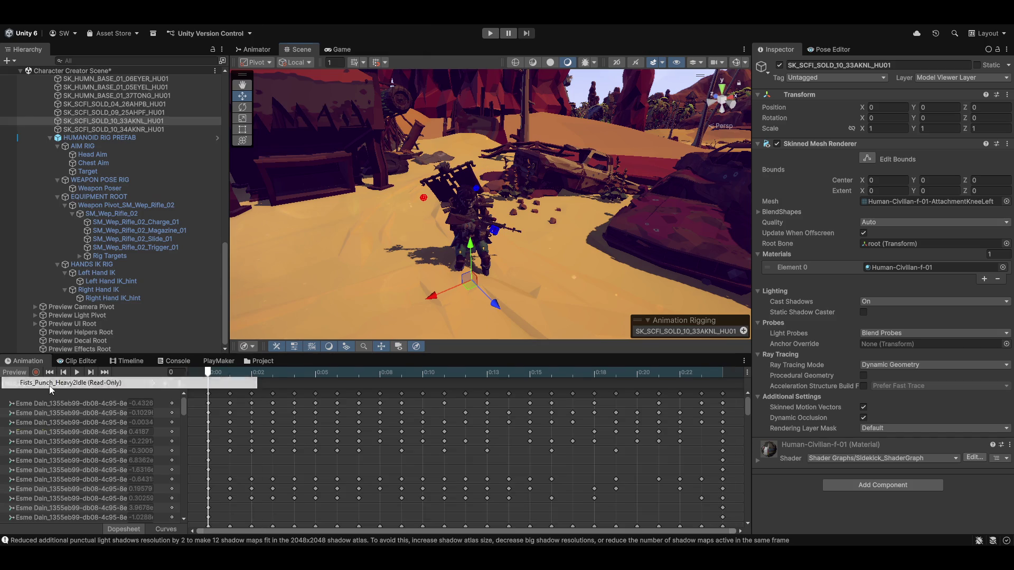
{"action": "left_click", "coordinate": [78, 385]}
Step: Load Idle_Knockdown_Left, play and scrub it to frame 22, then return to Fists_Punch_Heavy2Idle
{"action": "left_click", "coordinate": [80, 384]}
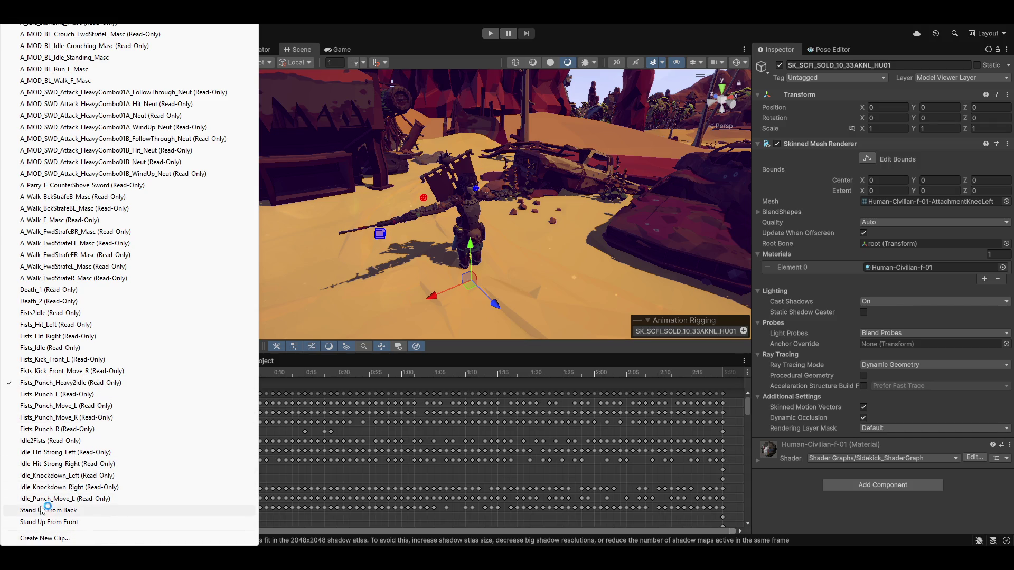
{"action": "left_click", "coordinate": [34, 478]}
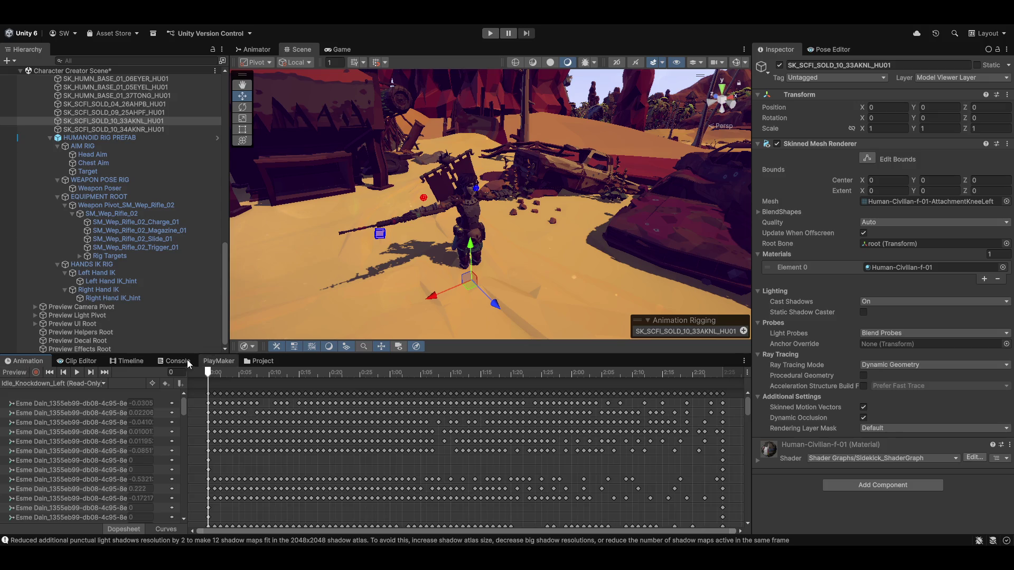
{"action": "left_click", "coordinate": [76, 372]}
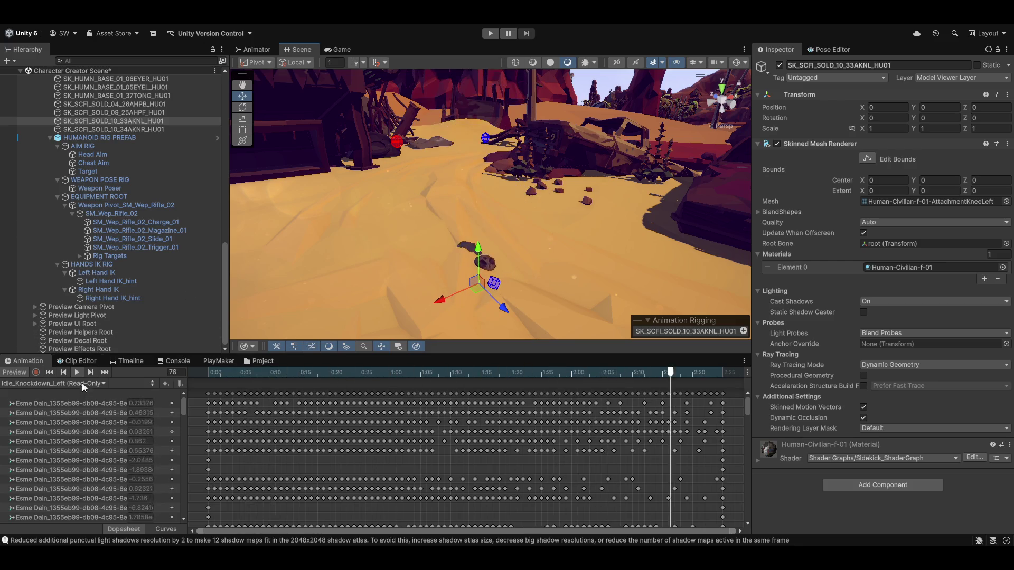
{"action": "mouse_move", "coordinate": [590, 200]}
{"action": "left_mouse_down"}
{"action": "mouse_move", "coordinate": [600, 224]}
{"action": "mouse_move", "coordinate": [546, 215]}
{"action": "mouse_move", "coordinate": [500, 278]}
{"action": "mouse_move", "coordinate": [402, 309]}
{"action": "mouse_move", "coordinate": [505, 259]}
{"action": "mouse_move", "coordinate": [471, 252]}
{"action": "left_mouse_up"}
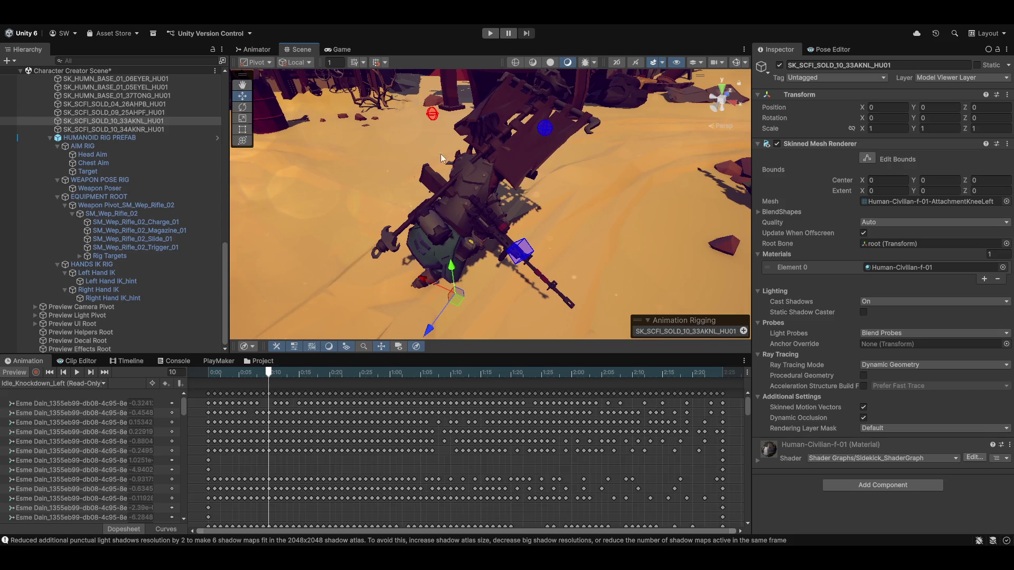
{"action": "mouse_move", "coordinate": [271, 368]}
{"action": "left_mouse_down"}
{"action": "mouse_move", "coordinate": [351, 372]}
{"action": "mouse_move", "coordinate": [196, 378]}
{"action": "mouse_move", "coordinate": [240, 372]}
{"action": "mouse_move", "coordinate": [154, 360]}
{"action": "mouse_move", "coordinate": [364, 367]}
{"action": "mouse_move", "coordinate": [139, 365]}
{"action": "left_mouse_up"}
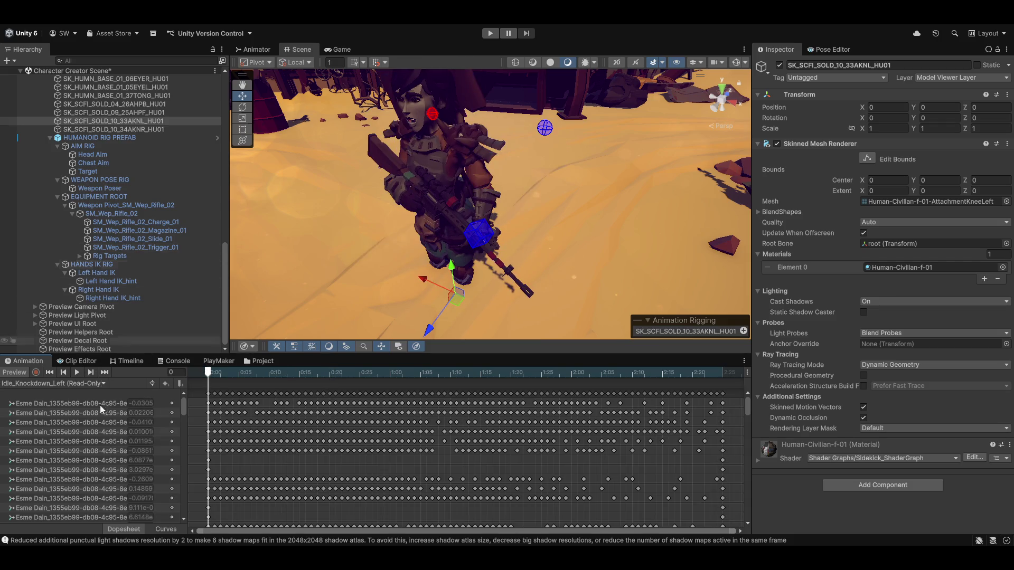
{"action": "left_click", "coordinate": [23, 383]}
{"action": "left_click", "coordinate": [36, 390]}
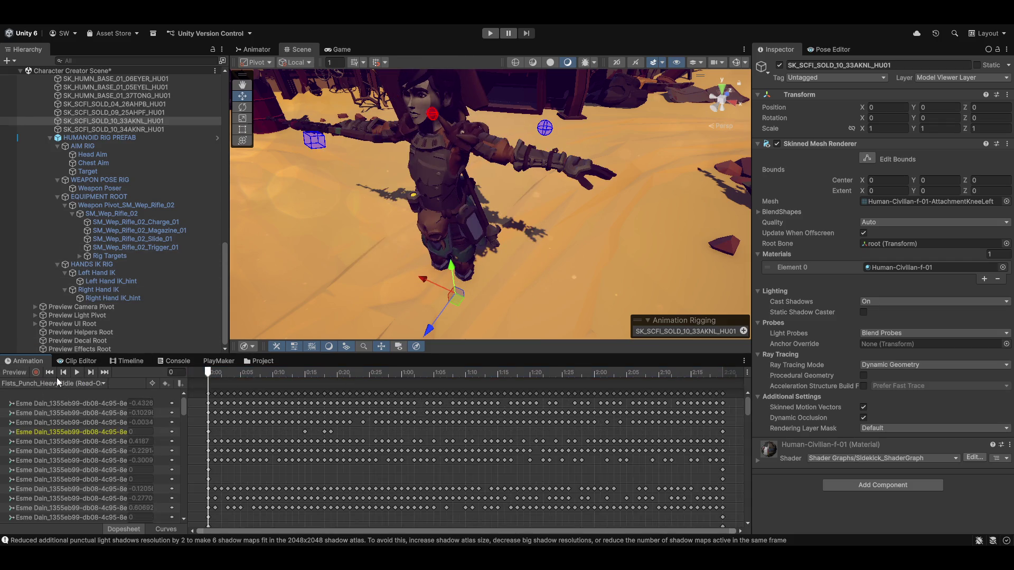
Step: Load Idle_Hit_Strong_Left, scrub it to frame 9 and close in on her profile
{"action": "left_click", "coordinate": [55, 380]}
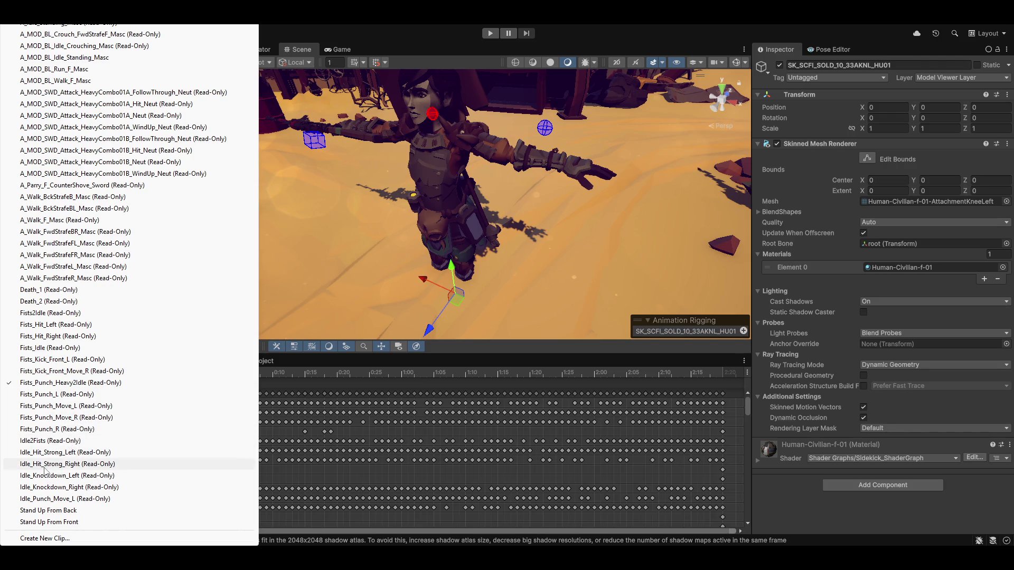
{"action": "left_click", "coordinate": [55, 453]}
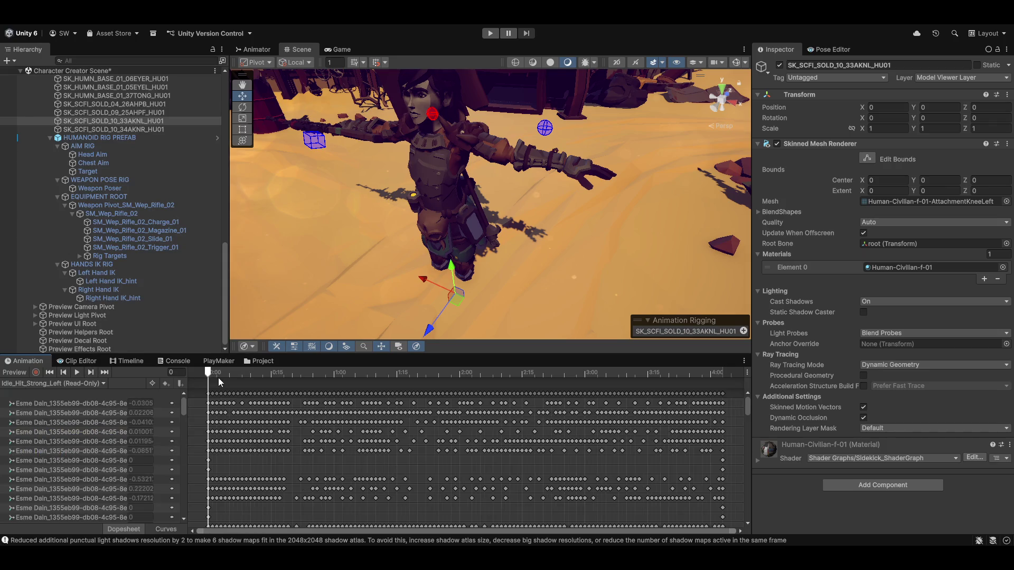
{"action": "mouse_move", "coordinate": [208, 375]}
{"action": "left_mouse_down"}
{"action": "mouse_move", "coordinate": [336, 376]}
{"action": "mouse_move", "coordinate": [533, 310]}
{"action": "mouse_move", "coordinate": [647, 315]}
{"action": "mouse_move", "coordinate": [451, 324]}
{"action": "mouse_move", "coordinate": [381, 300]}
{"action": "left_mouse_up"}
{"action": "mouse_move", "coordinate": [432, 237]}
{"action": "left_mouse_down"}
{"action": "mouse_move", "coordinate": [444, 256]}
{"action": "mouse_move", "coordinate": [463, 208]}
{"action": "mouse_move", "coordinate": [575, 212]}
{"action": "mouse_move", "coordinate": [445, 203]}
{"action": "left_mouse_up"}
{"action": "mouse_move", "coordinate": [395, 177]}
{"action": "left_mouse_down"}
{"action": "mouse_move", "coordinate": [417, 230]}
{"action": "mouse_move", "coordinate": [470, 255]}
{"action": "mouse_move", "coordinate": [423, 246]}
{"action": "left_mouse_up"}
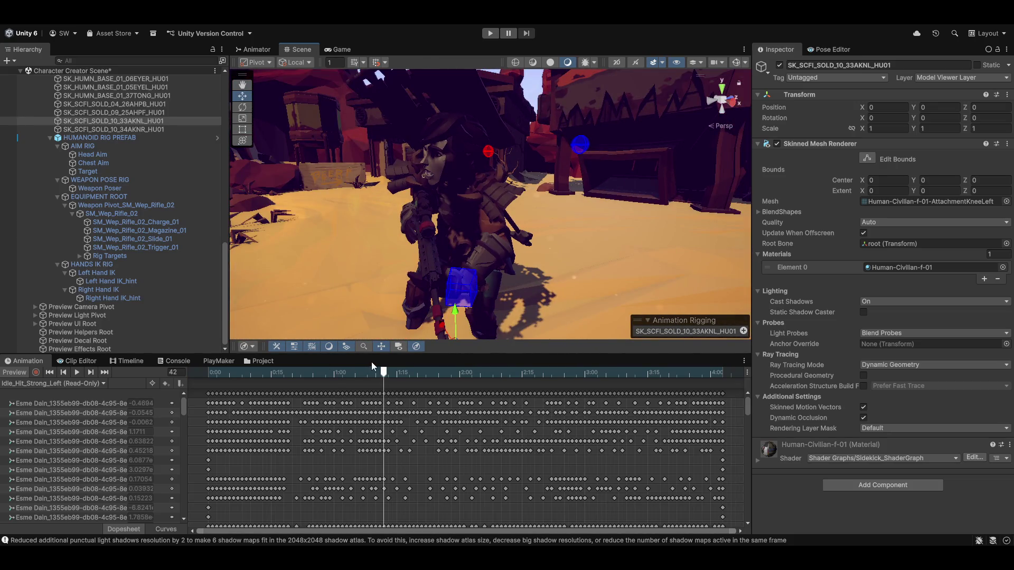
Step: Scrub the hit animation through frames 39, 19 and 35 to inspect the rifle hold, then reopen the clip list
{"action": "left_click_drag", "start_coordinate": [384, 374], "coordinate": [369, 376]}
{"action": "left_click_drag", "start_coordinate": [324, 369], "coordinate": [288, 372]}
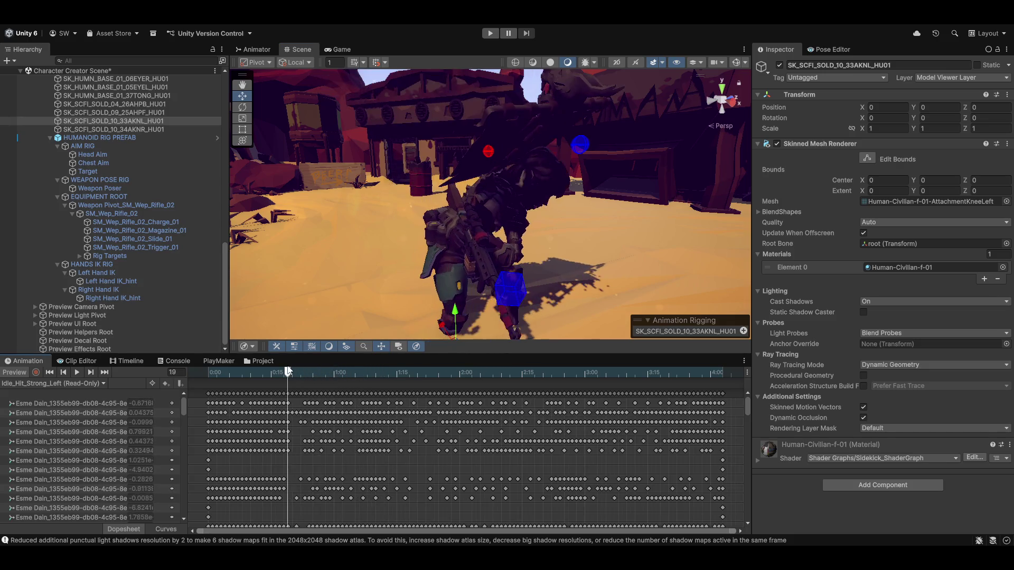
{"action": "mouse_move", "coordinate": [471, 248]}
{"action": "left_mouse_down"}
{"action": "mouse_move", "coordinate": [521, 279]}
{"action": "mouse_move", "coordinate": [567, 260]}
{"action": "left_mouse_up"}
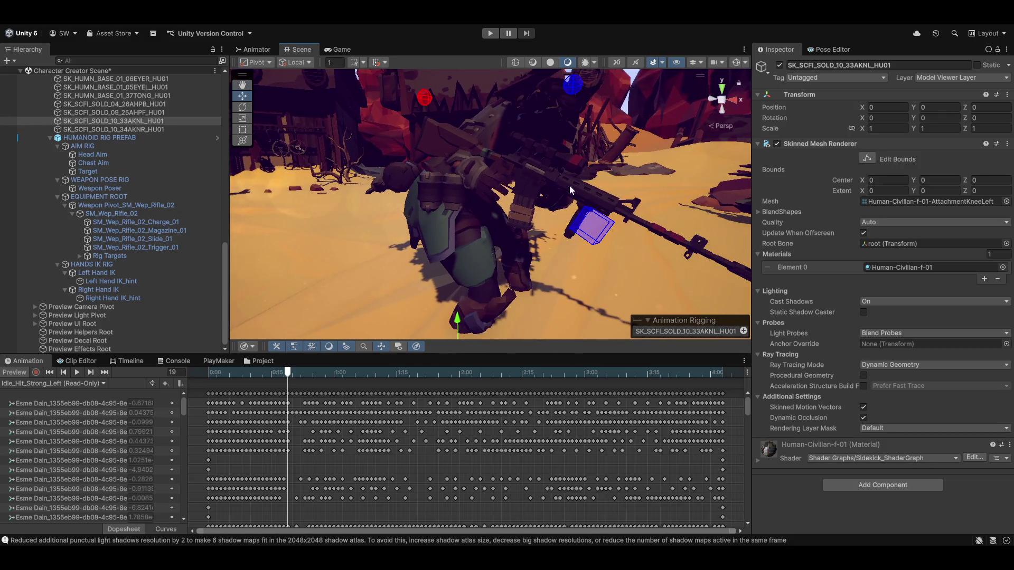
{"action": "mouse_move", "coordinate": [562, 180]}
{"action": "left_mouse_down"}
{"action": "mouse_move", "coordinate": [520, 217]}
{"action": "mouse_move", "coordinate": [536, 287]}
{"action": "mouse_move", "coordinate": [527, 287]}
{"action": "left_mouse_up"}
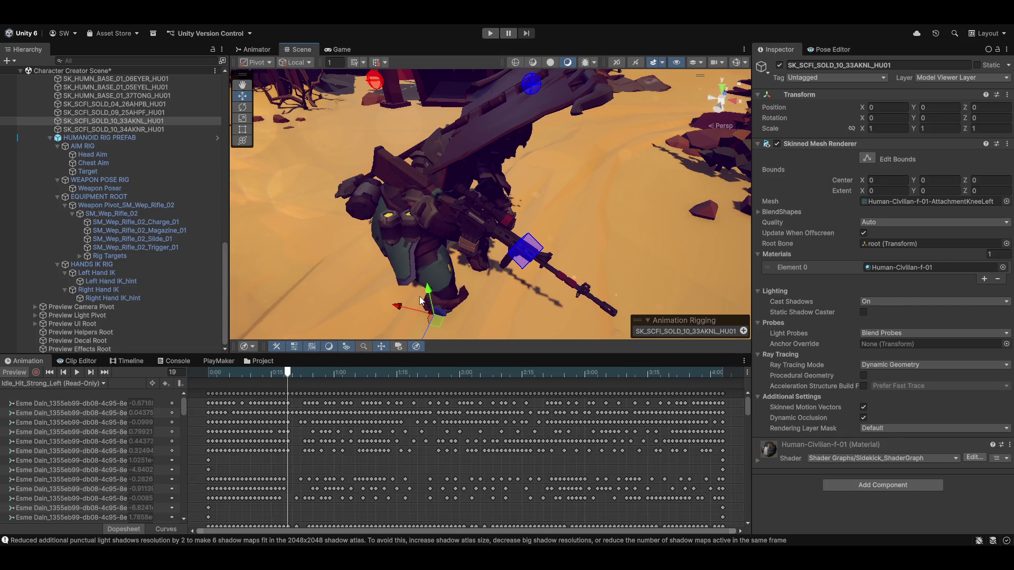
{"action": "mouse_move", "coordinate": [291, 372]}
{"action": "left_mouse_down"}
{"action": "mouse_move", "coordinate": [396, 378]}
{"action": "mouse_move", "coordinate": [204, 378]}
{"action": "mouse_move", "coordinate": [245, 392]}
{"action": "mouse_move", "coordinate": [502, 378]}
{"action": "mouse_move", "coordinate": [207, 378]}
{"action": "left_mouse_up"}
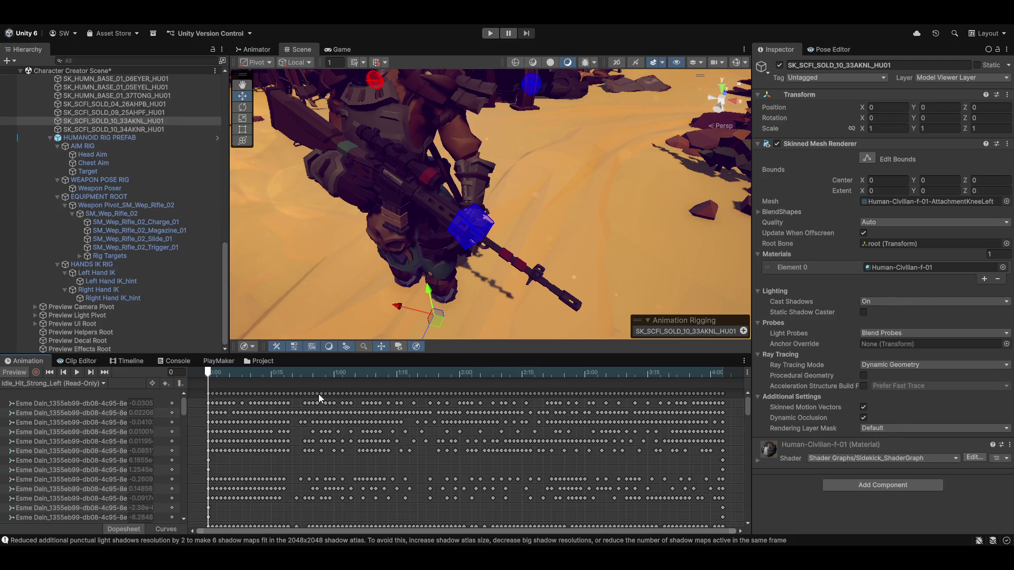
{"action": "left_click", "coordinate": [102, 386]}
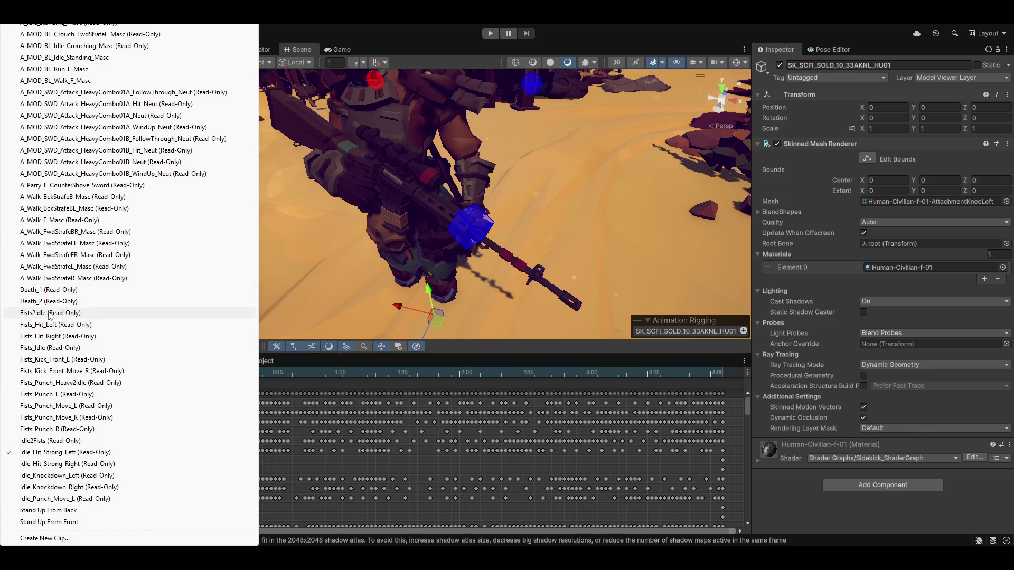
Step: Preview Fists2Idle at frame 6, then turn preview off so the soldier returns to T-pose
{"action": "left_click", "coordinate": [49, 313]}
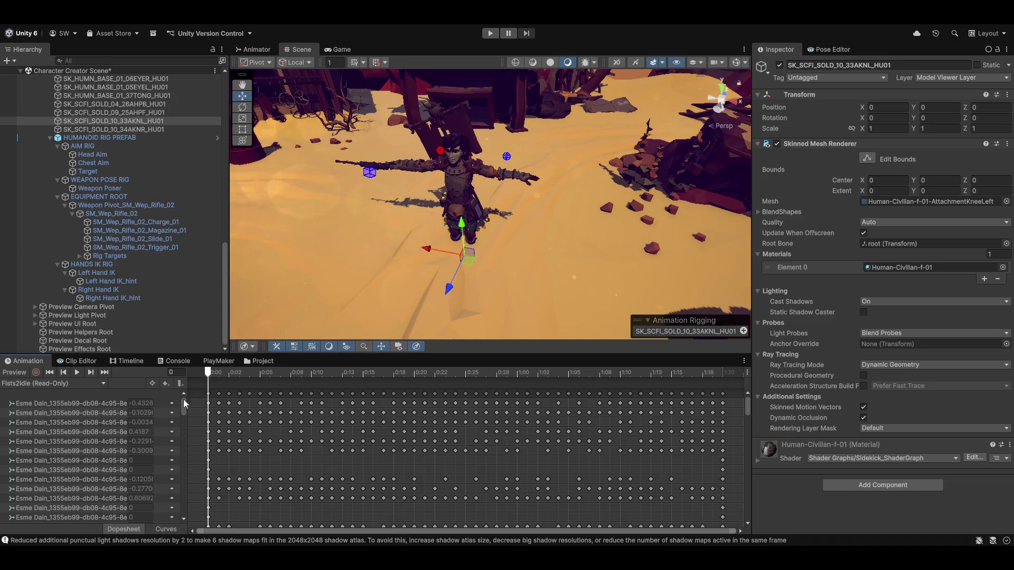
{"action": "mouse_move", "coordinate": [208, 375]}
{"action": "left_mouse_down"}
{"action": "mouse_move", "coordinate": [184, 379]}
{"action": "mouse_move", "coordinate": [517, 353]}
{"action": "mouse_move", "coordinate": [208, 370]}
{"action": "left_mouse_up"}
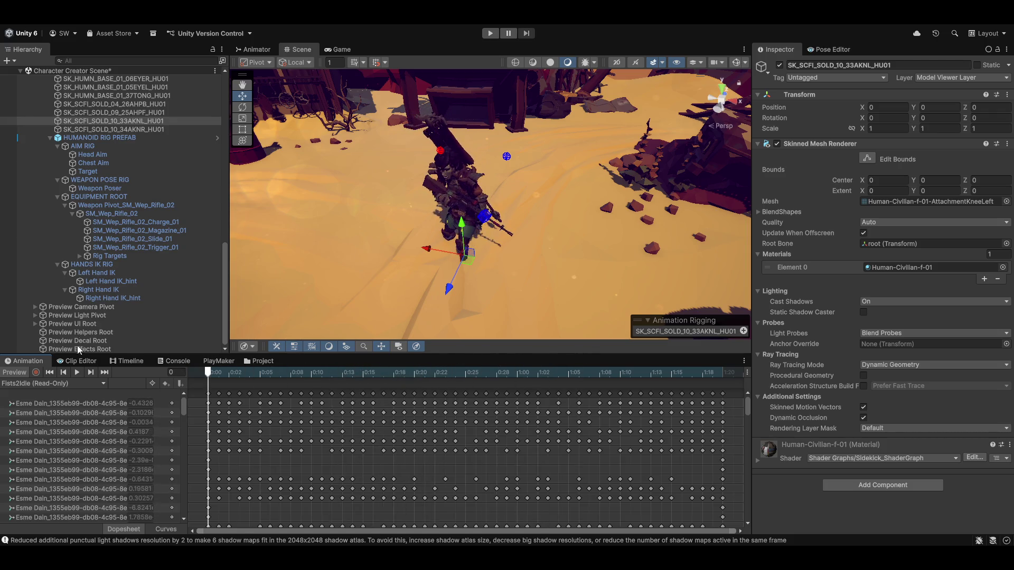
{"action": "mouse_move", "coordinate": [457, 241]}
{"action": "left_mouse_down"}
{"action": "mouse_move", "coordinate": [517, 203]}
{"action": "mouse_move", "coordinate": [475, 227]}
{"action": "mouse_move", "coordinate": [428, 288]}
{"action": "mouse_move", "coordinate": [439, 254]}
{"action": "mouse_move", "coordinate": [526, 211]}
{"action": "mouse_move", "coordinate": [512, 224]}
{"action": "mouse_move", "coordinate": [536, 232]}
{"action": "mouse_move", "coordinate": [499, 233]}
{"action": "mouse_move", "coordinate": [594, 230]}
{"action": "mouse_move", "coordinate": [574, 228]}
{"action": "left_mouse_up"}
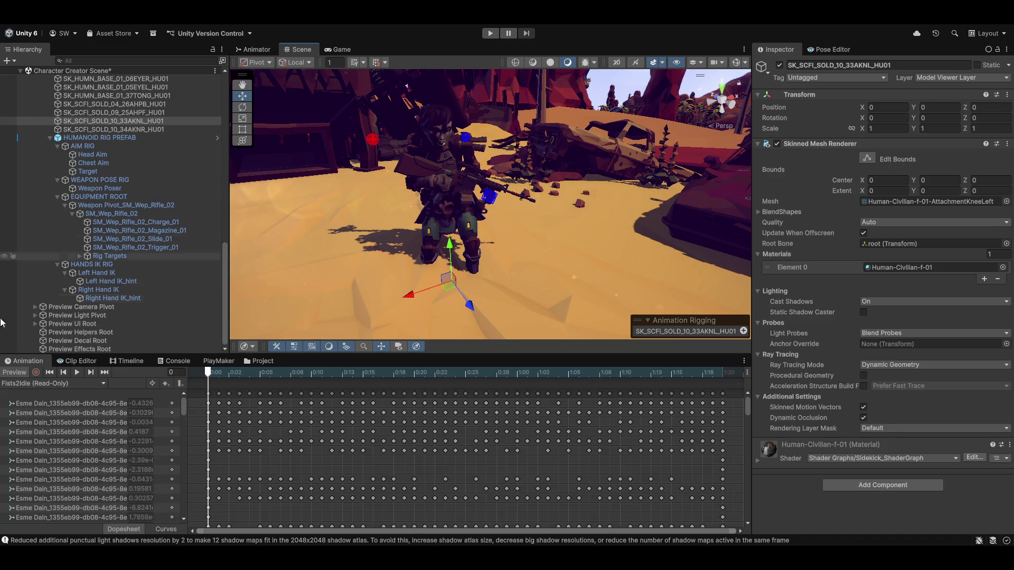
{"action": "left_click", "coordinate": [15, 372]}
{"action": "mouse_move", "coordinate": [530, 243]}
{"action": "left_mouse_down"}
{"action": "mouse_move", "coordinate": [631, 235]}
{"action": "mouse_move", "coordinate": [560, 271]}
{"action": "left_mouse_up"}
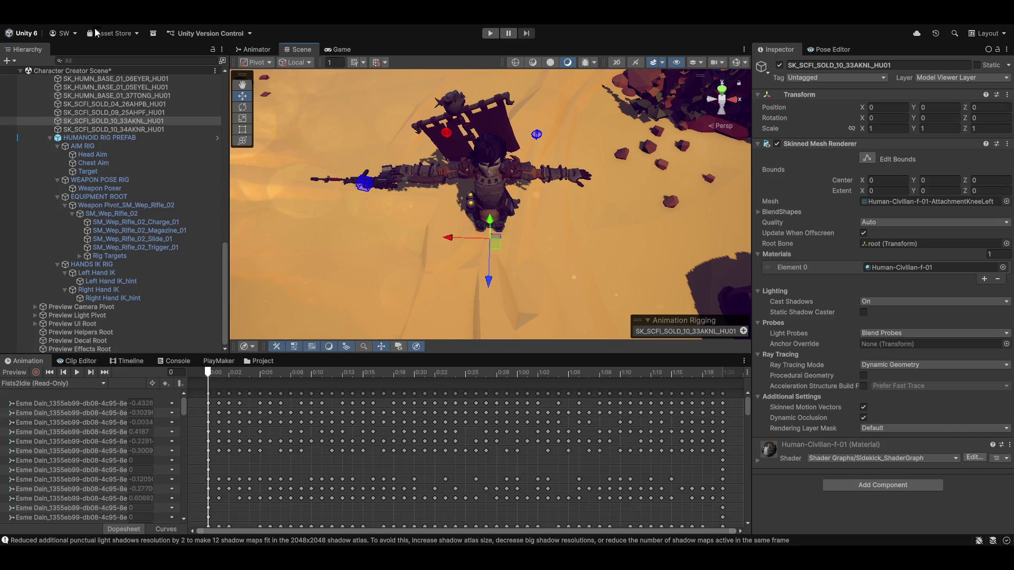
Step: Expand Main UI Container, Canvas, HUD Container and HUD Controls, then select Bottom Bar
{"action": "scroll", "coordinate": [99, 157], "scroll_direction": "up", "scroll_amount": 10}
{"action": "scroll", "coordinate": [127, 161], "scroll_direction": "up", "scroll_amount": 6}
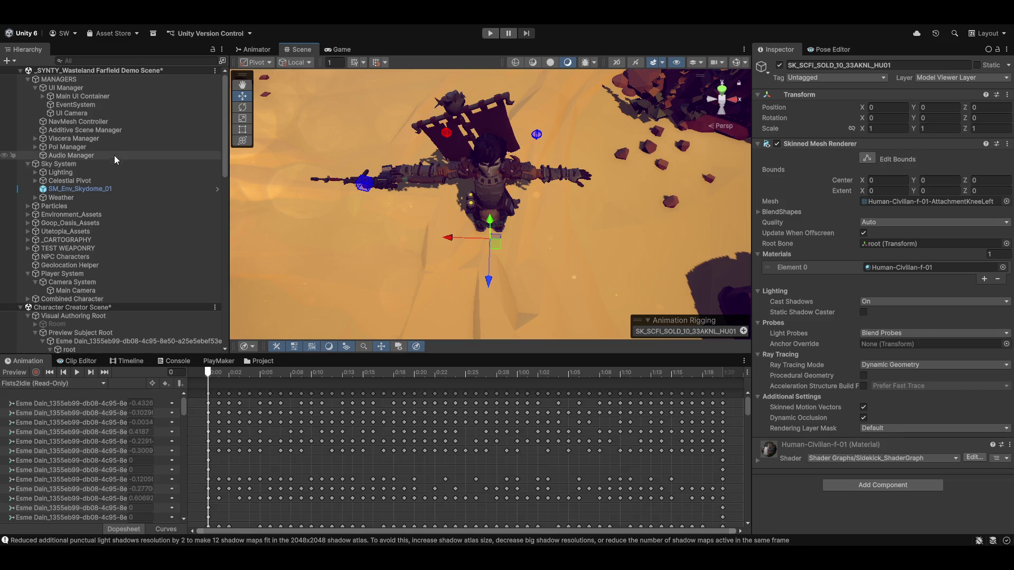
{"action": "left_click", "coordinate": [42, 96]}
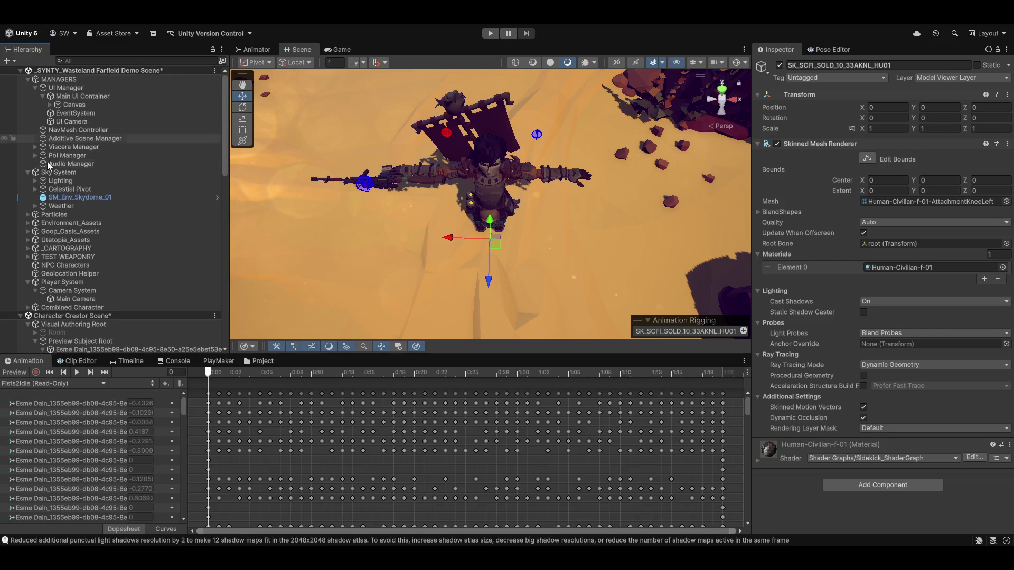
{"action": "left_click", "coordinate": [51, 104]}
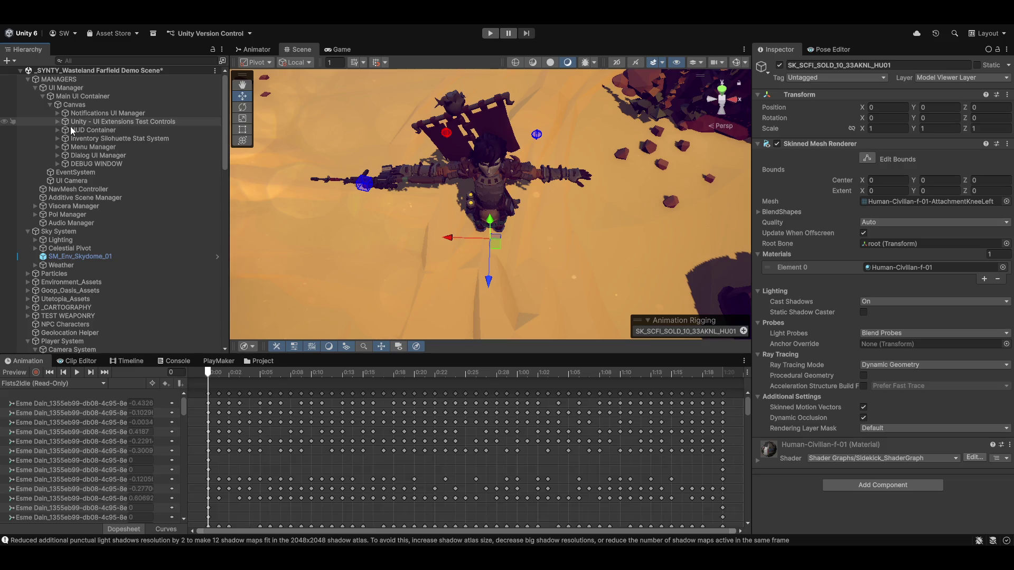
{"action": "left_click", "coordinate": [57, 130]}
{"action": "left_click", "coordinate": [64, 139]}
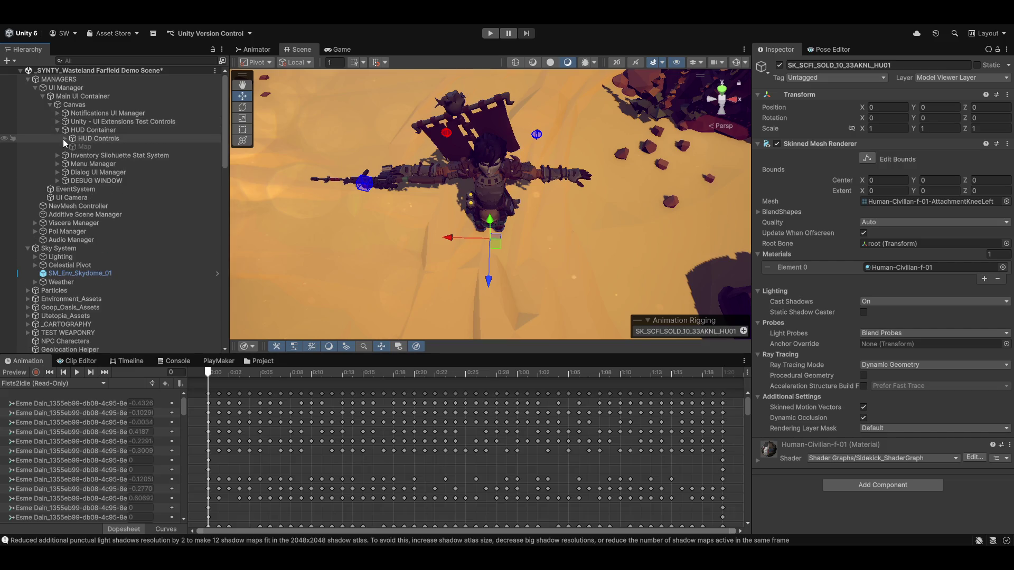
{"action": "left_click", "coordinate": [64, 139]}
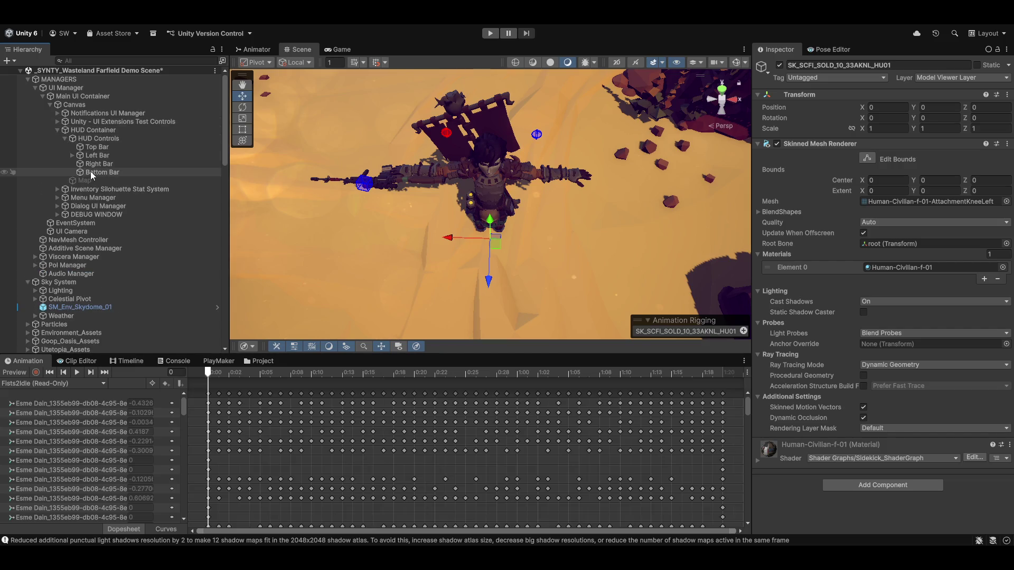
{"action": "left_click", "coordinate": [91, 171]}
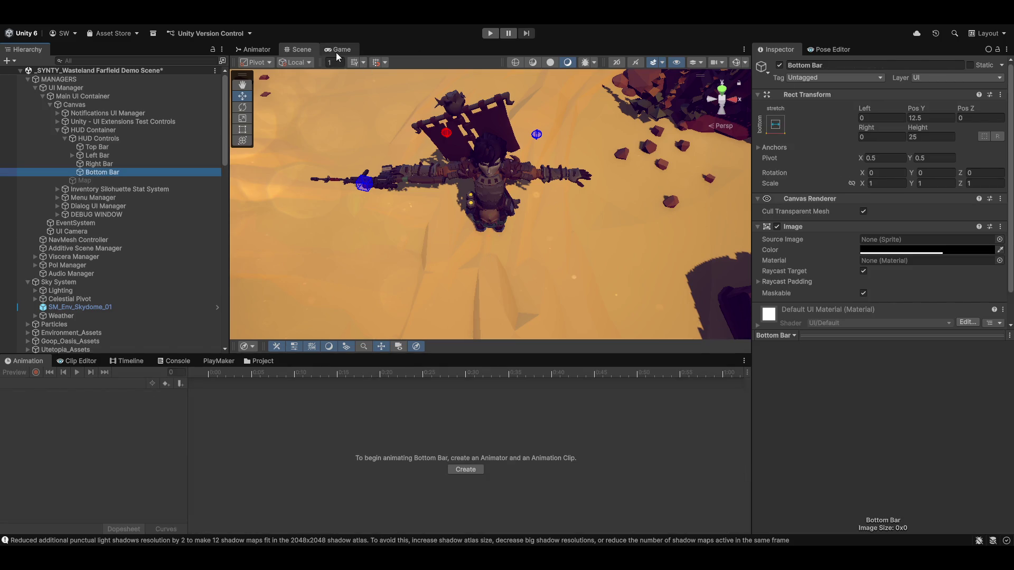
Step: Switch the Scene view to 2D, frame Bottom Bar with the Rect tool active, and pan across the canvas
{"action": "key", "text": "2"}
{"action": "key", "text": "f"}
{"action": "key", "text": "t"}
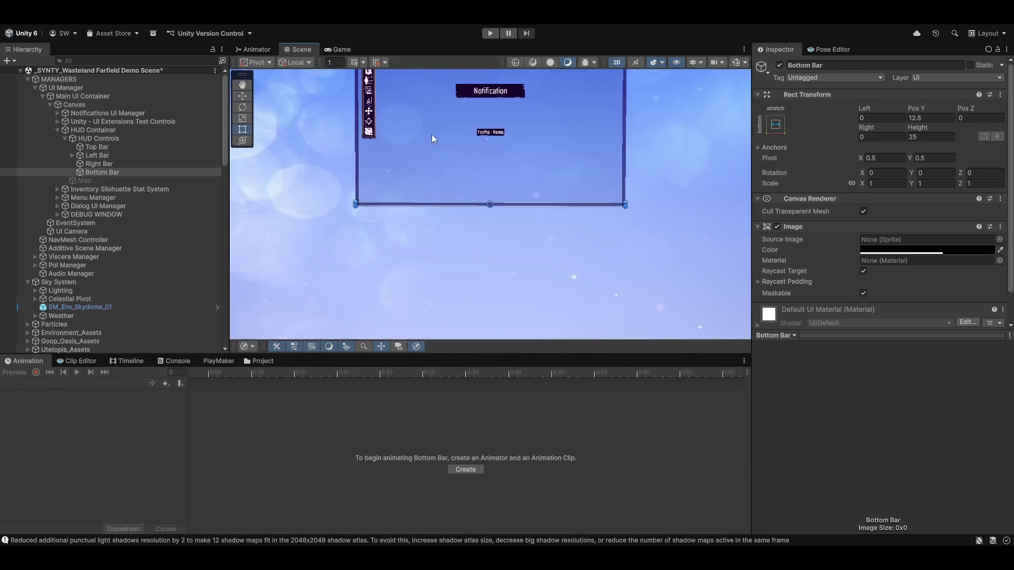
{"action": "scroll", "coordinate": [533, 185], "scroll_direction": "up", "scroll_amount": 5}
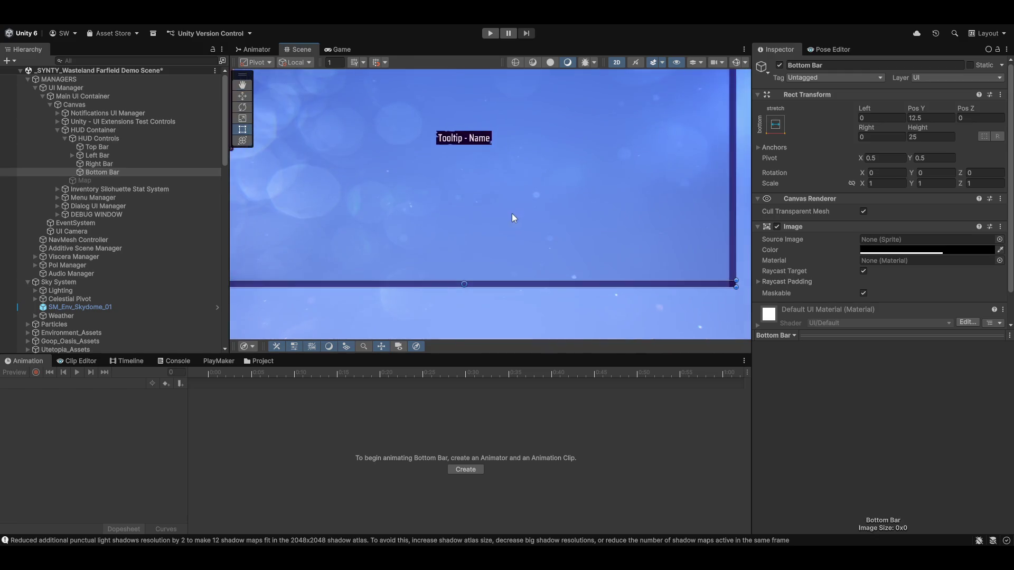
{"action": "scroll", "coordinate": [528, 232], "scroll_direction": "down", "scroll_amount": 3}
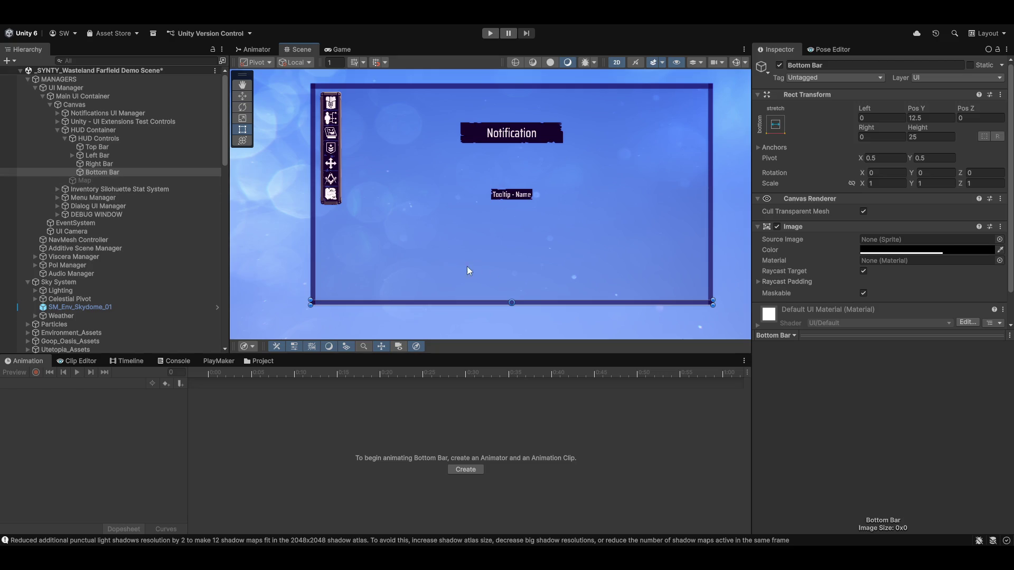
{"action": "scroll", "coordinate": [492, 300], "scroll_direction": "up", "scroll_amount": 5}
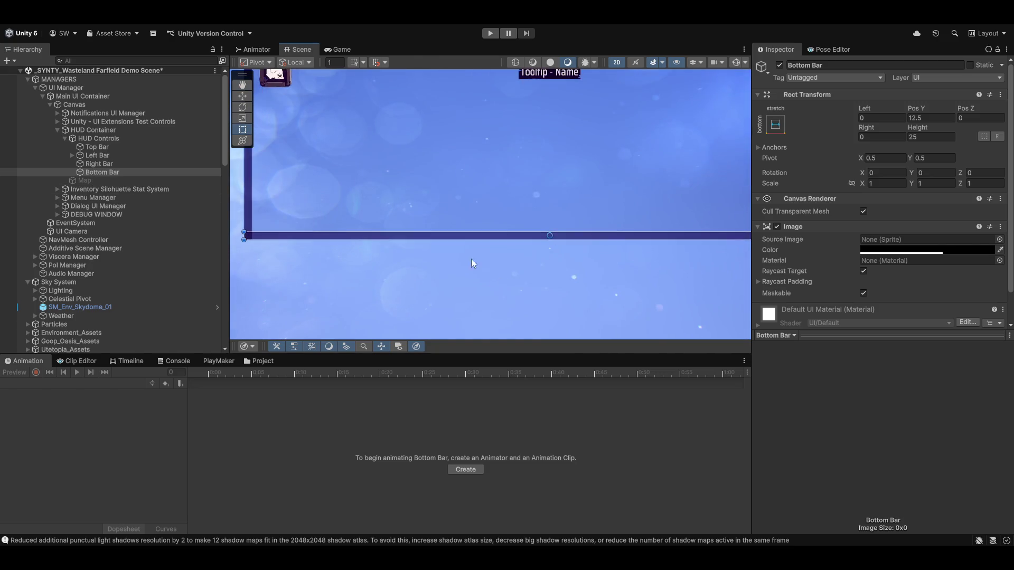
{"action": "mouse_move", "coordinate": [474, 257]}
{"action": "left_mouse_down"}
{"action": "mouse_move", "coordinate": [531, 270]}
{"action": "mouse_move", "coordinate": [462, 278]}
{"action": "mouse_move", "coordinate": [491, 280]}
{"action": "left_mouse_up"}
Step: Zoom out over the HUD canvas, reselect Bottom Bar and start renaming it
{"action": "key", "text": "t"}
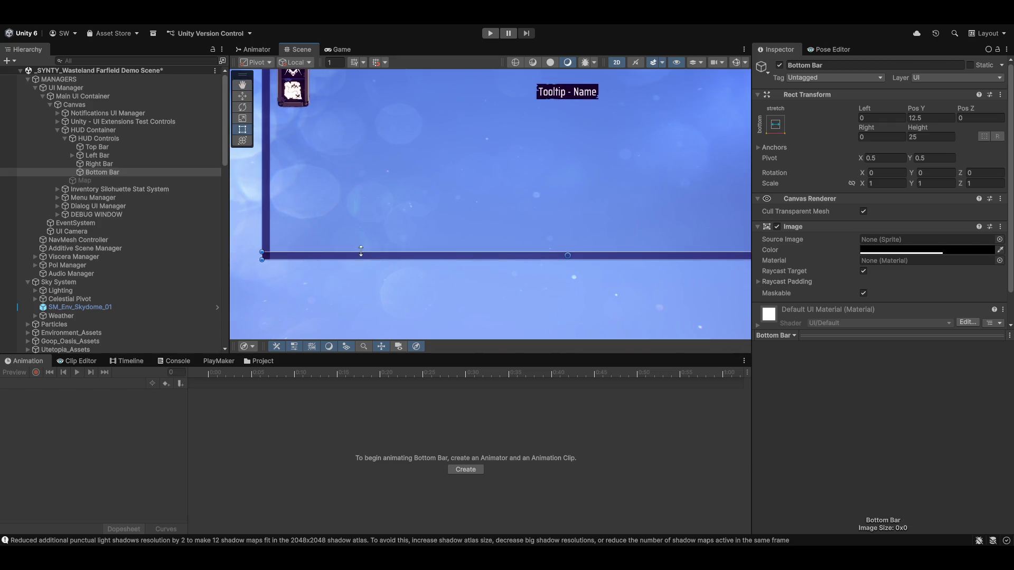
{"action": "scroll", "coordinate": [471, 266], "scroll_direction": "down", "scroll_amount": 4}
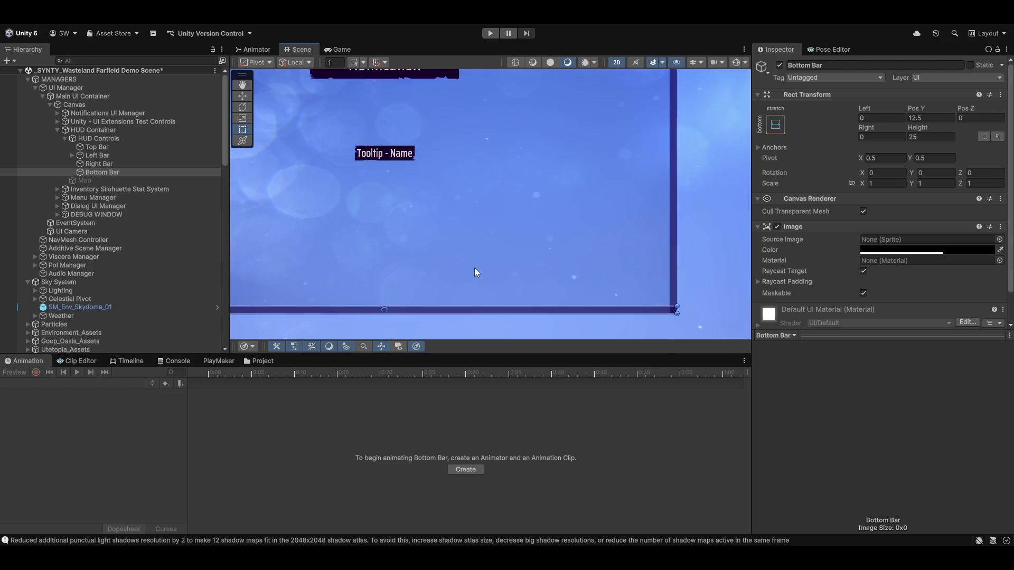
{"action": "scroll", "coordinate": [452, 269], "scroll_direction": "down", "scroll_amount": 3}
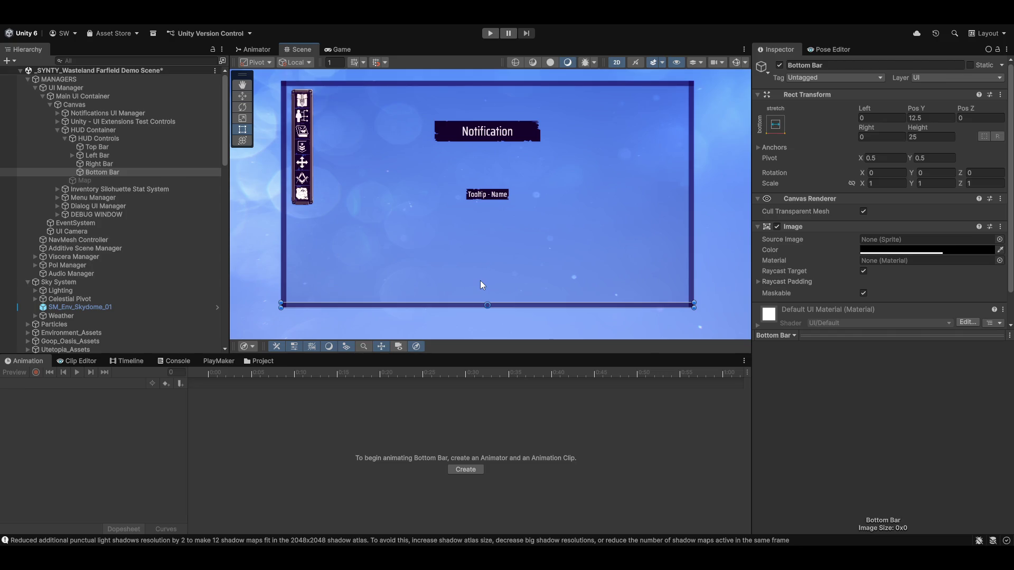
{"action": "left_click", "coordinate": [103, 173]}
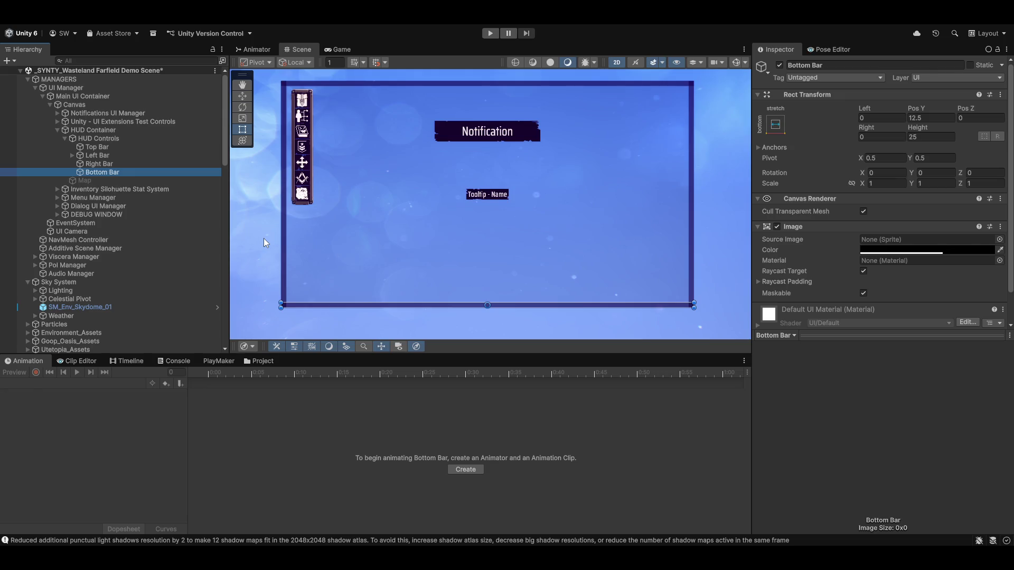
{"action": "key", "text": "F2"}
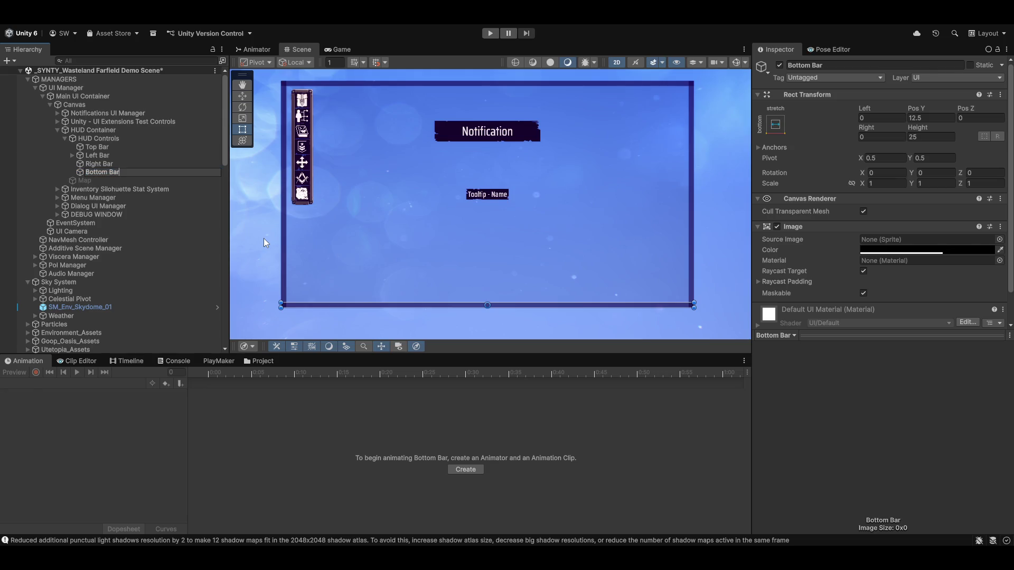
Step: Append 'Liner' to the Bottom Bar and Right Bar names
{"action": "type", "text": " Liner"}
{"action": "key", "text": "Return"}
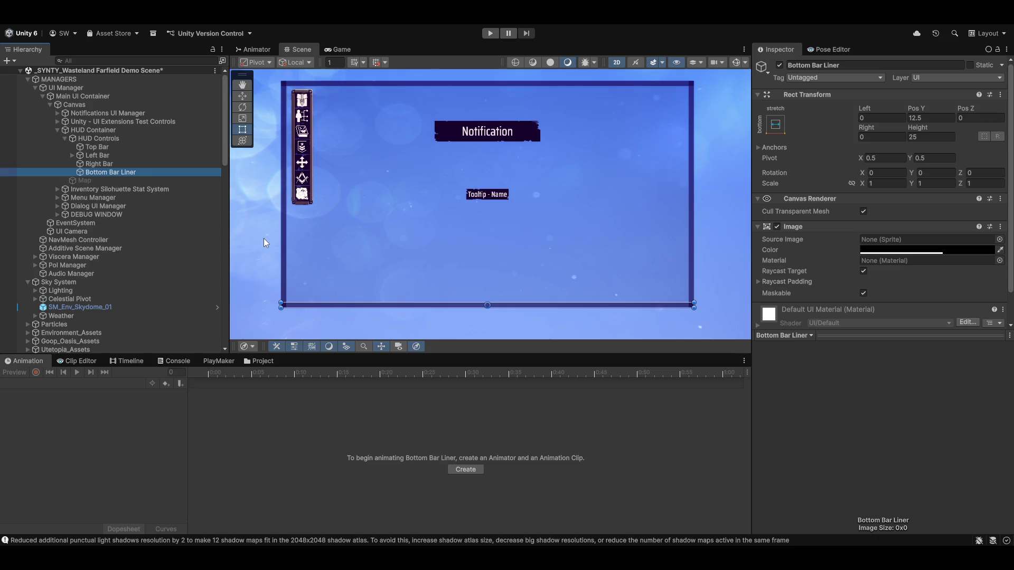
{"action": "key", "text": "Up"}
{"action": "key", "text": "F2"}
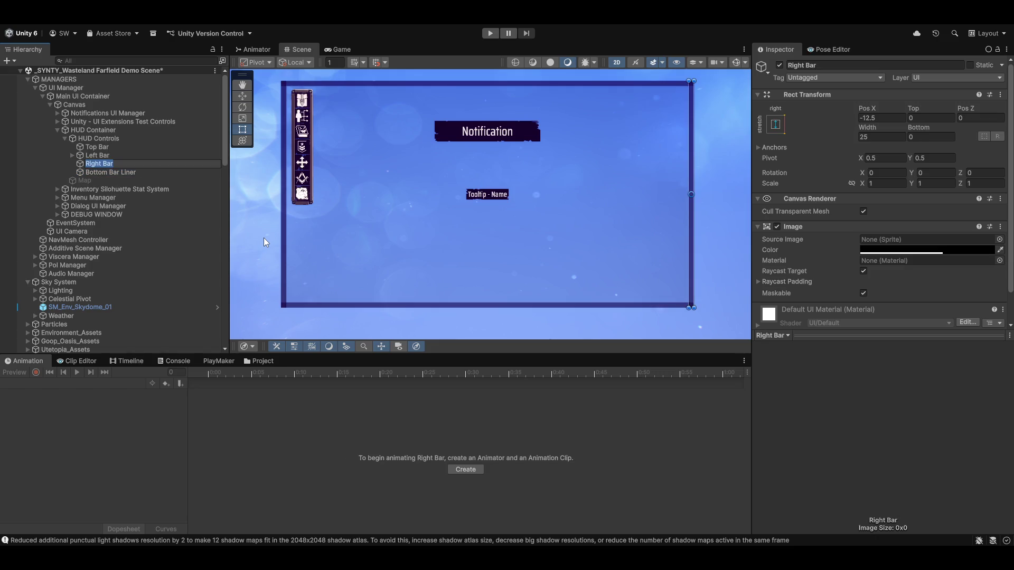
{"action": "type", "text": " Liner"}
{"action": "key", "text": "Return"}
Step: Rename Right Bar Liner to Right Bar Safe Space
{"action": "key", "text": "Down"}
{"action": "key", "text": "Up"}
{"action": "key", "text": "F2"}
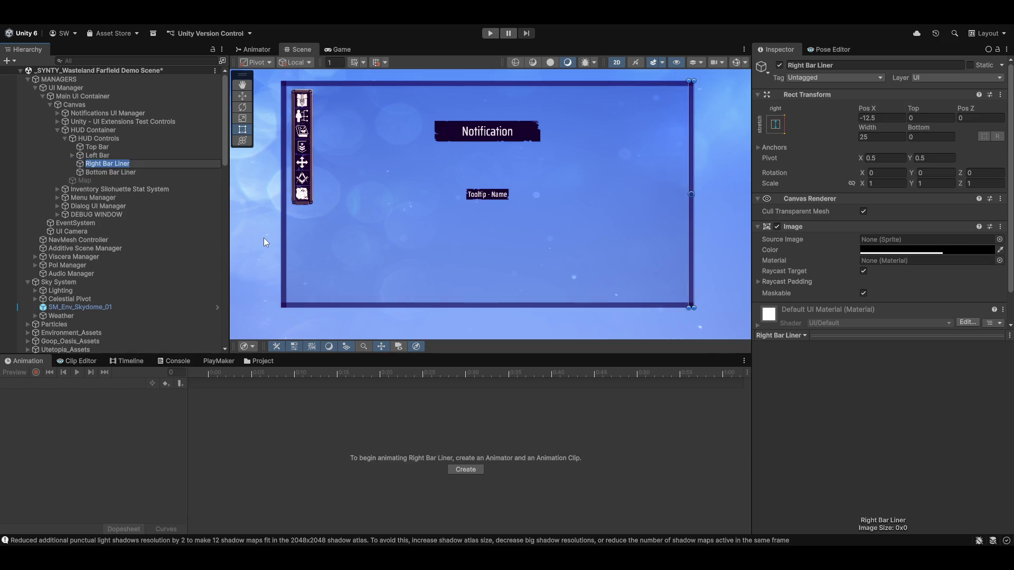
{"action": "key", "text": "BackSpace"}
{"action": "key", "text": "BackSpace"}
{"action": "key", "text": "BackSpace"}
{"action": "type", "text": "Safe Space"}
{"action": "key", "text": "Return"}
Step: Rename Bottom Bar Liner to Bottom Bar Safe Space
{"action": "key", "text": "Down"}
{"action": "key", "text": "F2"}
{"action": "key", "text": "BackSpace"}
{"action": "key", "text": "BackSpace"}
{"action": "key", "text": "BackSpace"}
{"action": "type", "text": "Sa"}
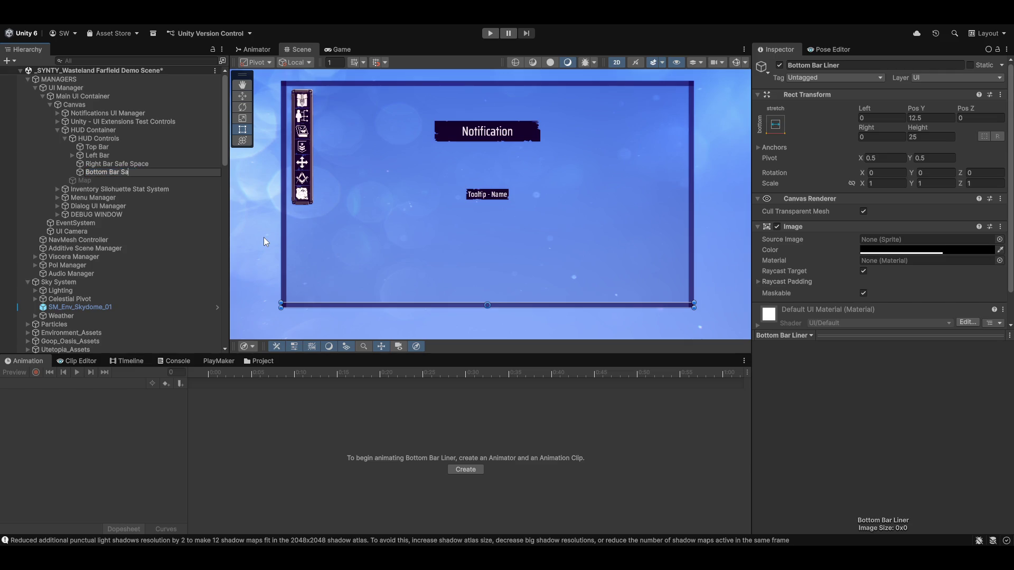
{"action": "type", "text": "fe"}
{"action": "type", "text": " Space"}
{"action": "key", "text": "Return"}
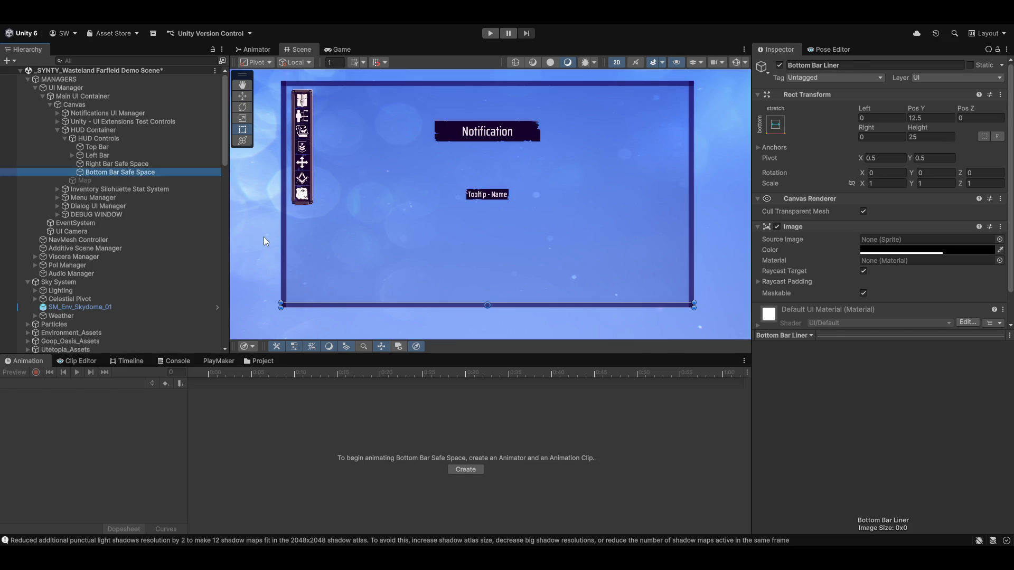
Step: Check the HUD in the Game view, then return to the Scene and select Left Bar
{"action": "left_click", "coordinate": [328, 49]}
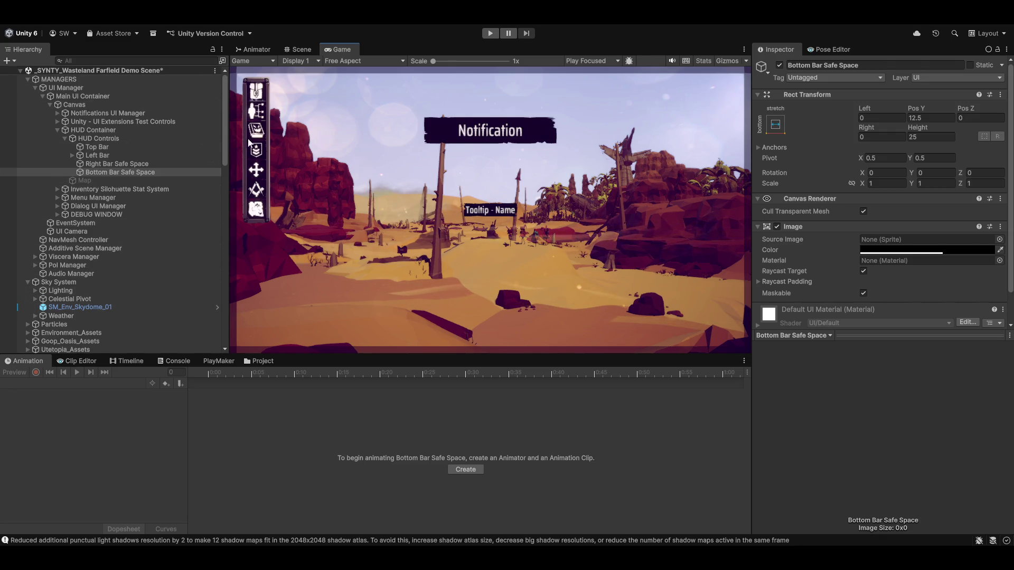
{"action": "left_click", "coordinate": [91, 165]}
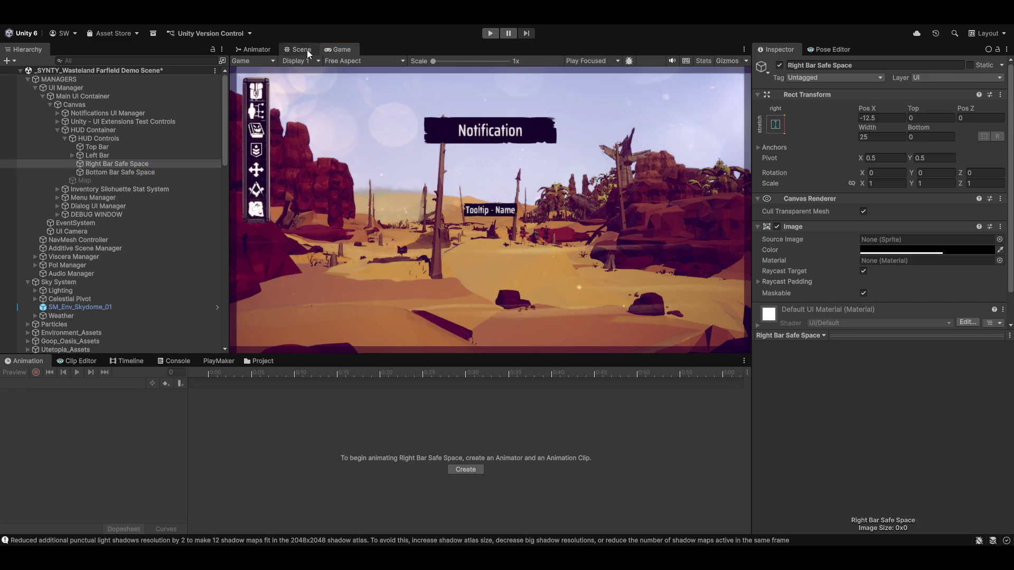
{"action": "left_click", "coordinate": [301, 50]}
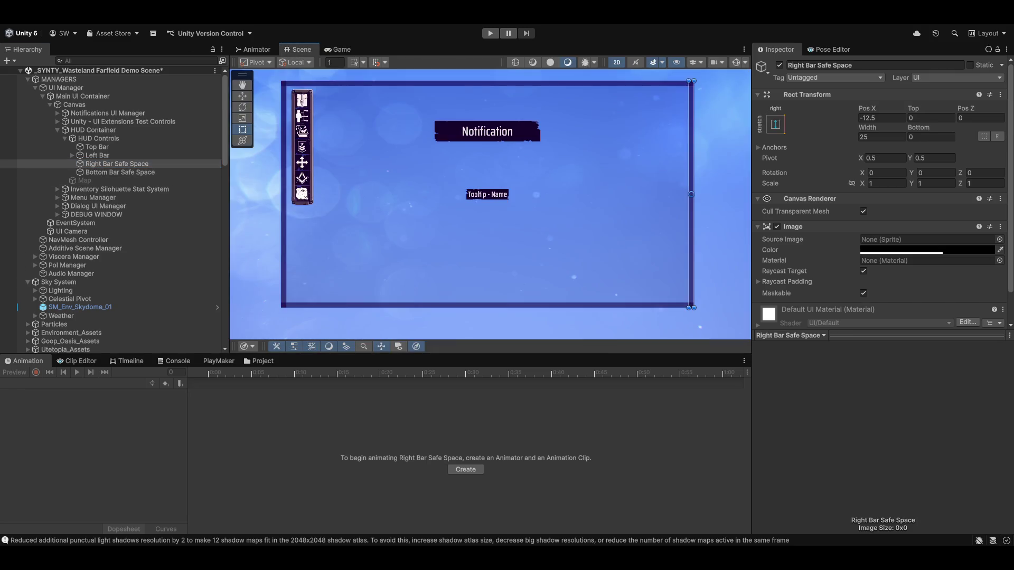
{"action": "left_click", "coordinate": [128, 154]}
Step: Rename Left Bar and Top Bar to Left Bar Safe Space and Top Bar Safe Space
{"action": "key", "text": "F2"}
{"action": "type", "text": "Safe S"}
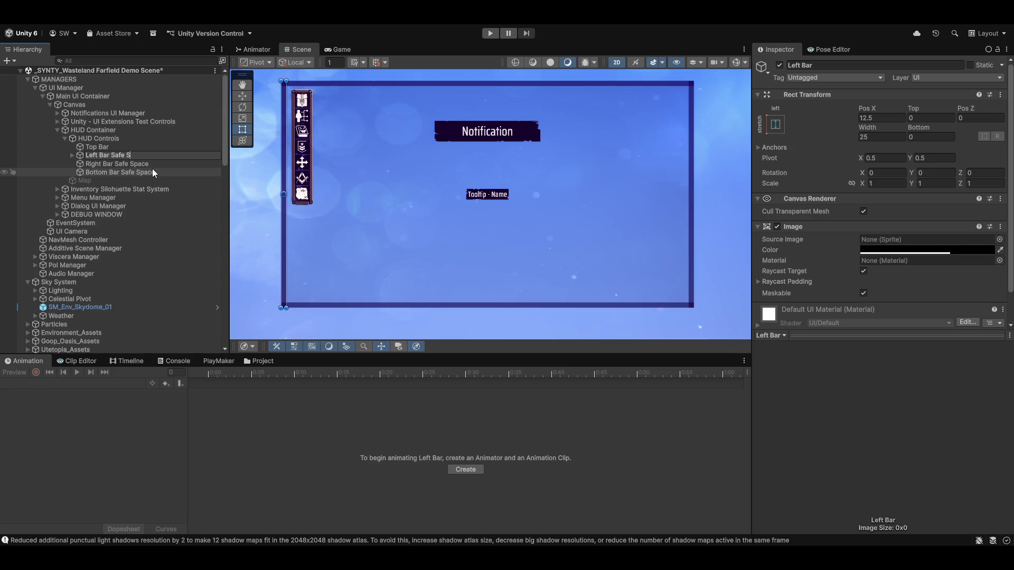
{"action": "type", "text": "pace"}
{"action": "key", "text": "Return"}
{"action": "key", "text": "Up"}
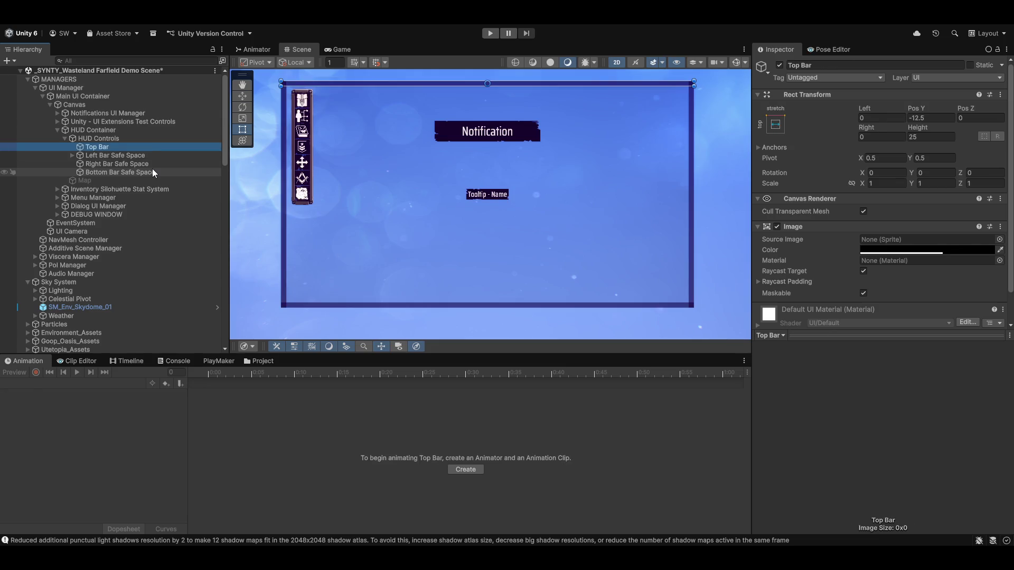
{"action": "key", "text": "F2"}
{"action": "type", "text": " Safe"}
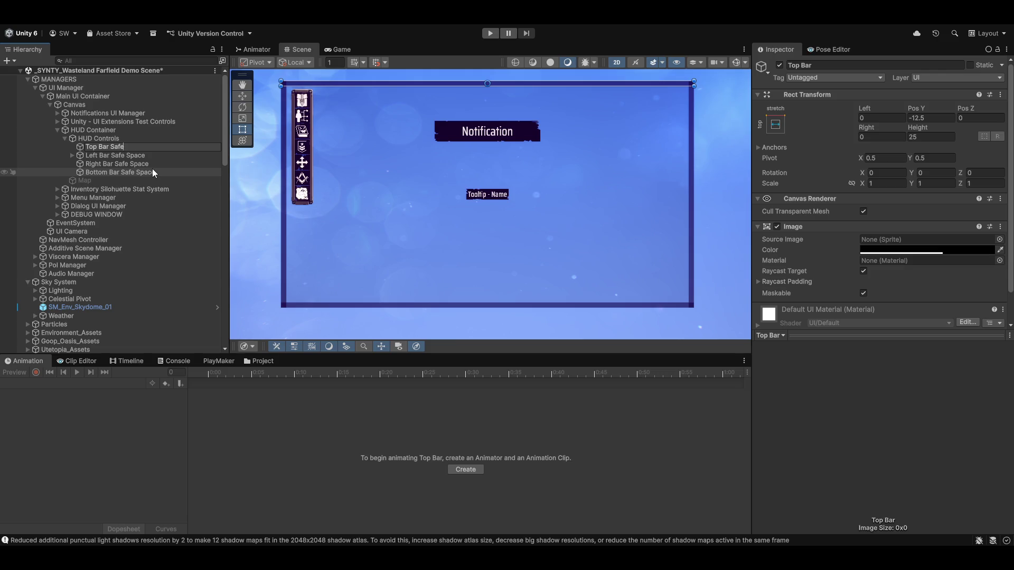
{"action": "type", "text": " Space"}
{"action": "key", "text": "Return"}
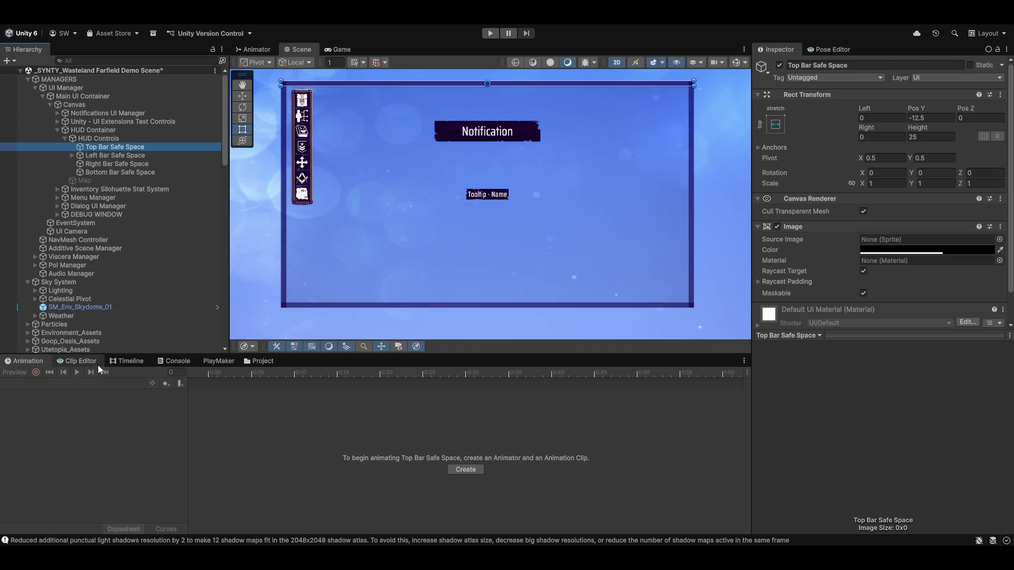
{"action": "left_click_drag", "start_coordinate": [512, 206], "coordinate": [522, 213]}
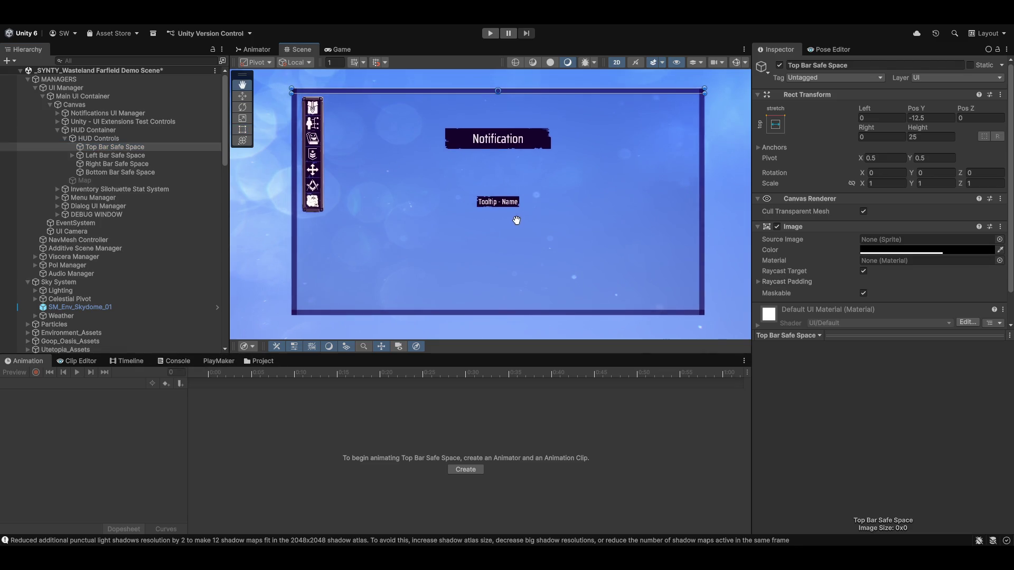
Step: Expand Left Bar Safe Space and frame its Button Foldout Container in the Scene view
{"action": "left_click", "coordinate": [71, 156]}
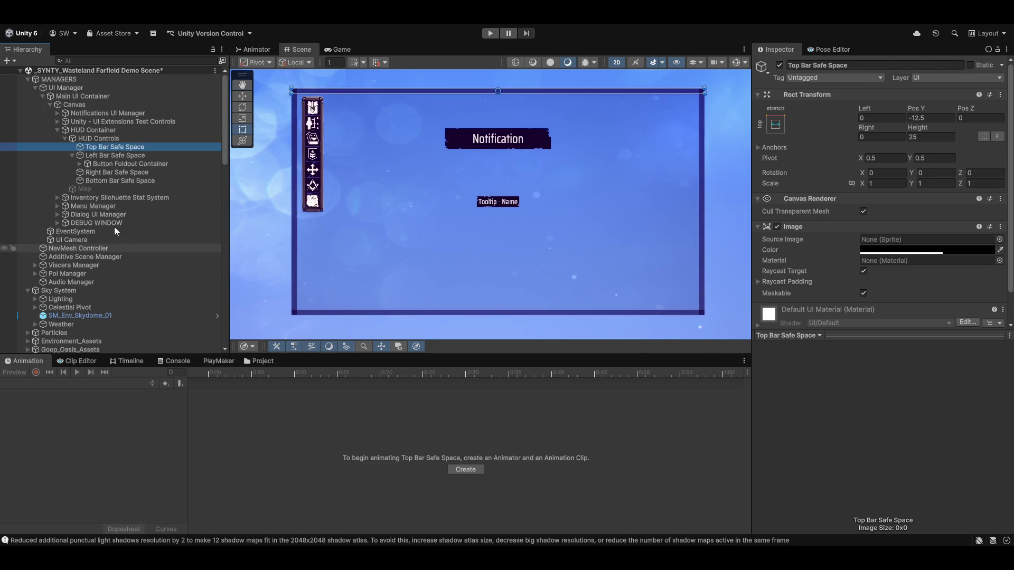
{"action": "left_click", "coordinate": [147, 165]}
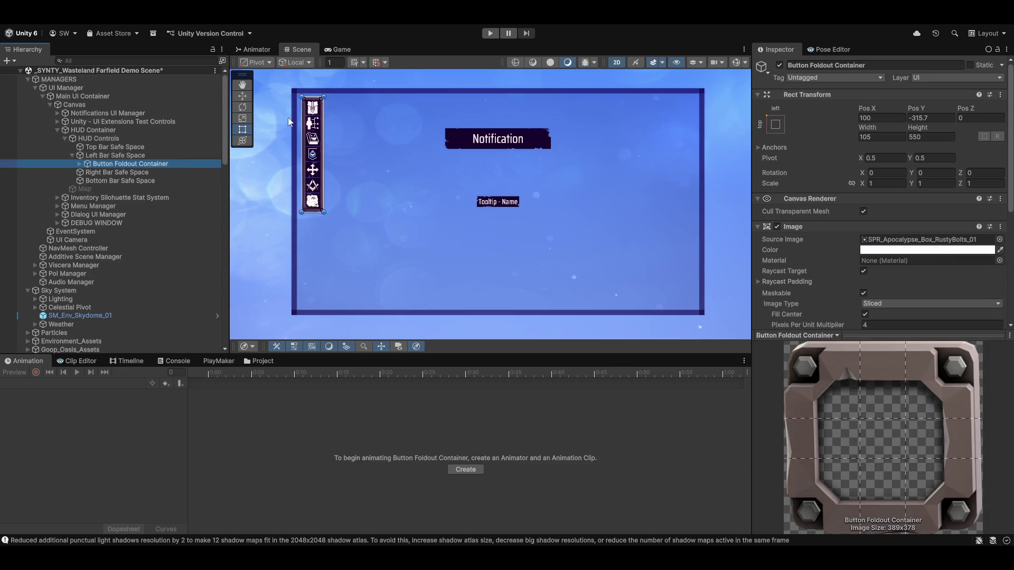
{"action": "key", "text": "f"}
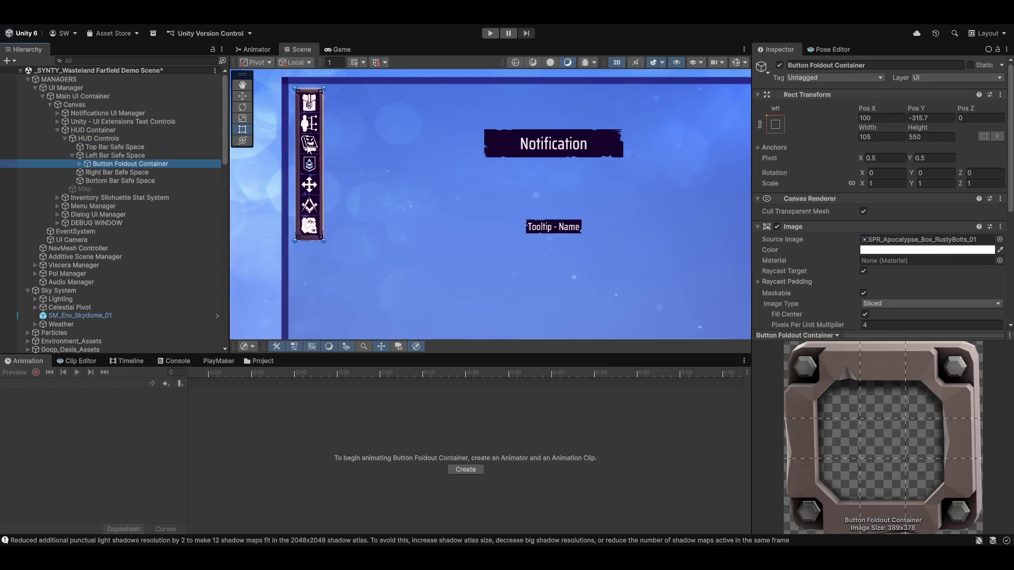
{"action": "mouse_move", "coordinate": [429, 287]}
{"action": "left_mouse_down"}
{"action": "mouse_move", "coordinate": [458, 157]}
{"action": "mouse_move", "coordinate": [432, 247]}
{"action": "mouse_move", "coordinate": [362, 255]}
{"action": "mouse_move", "coordinate": [351, 224]}
{"action": "left_mouse_up"}
{"action": "scroll", "coordinate": [424, 279], "scroll_direction": "down", "scroll_amount": 5}
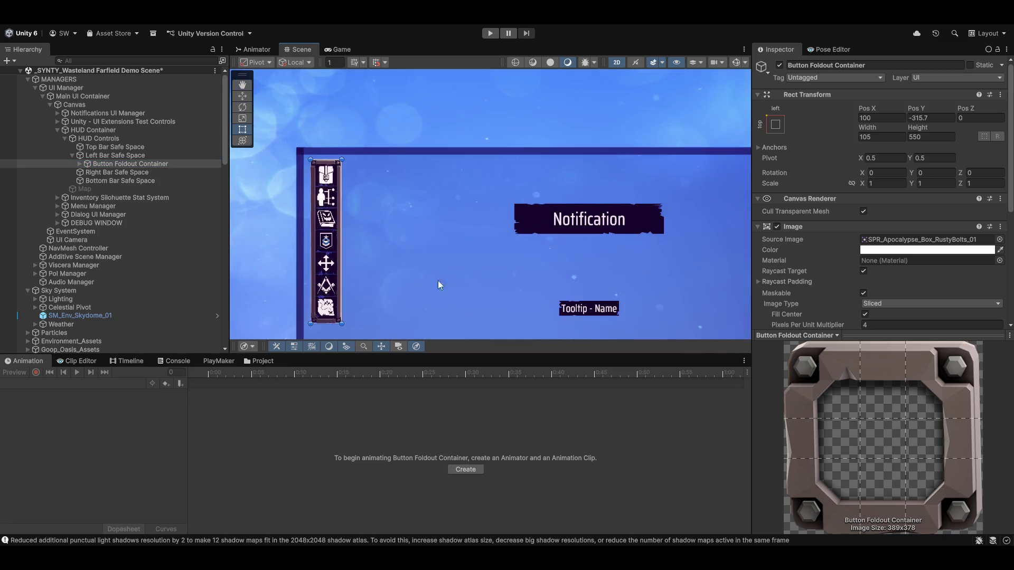
{"action": "scroll", "coordinate": [327, 174], "scroll_direction": "down", "scroll_amount": 3}
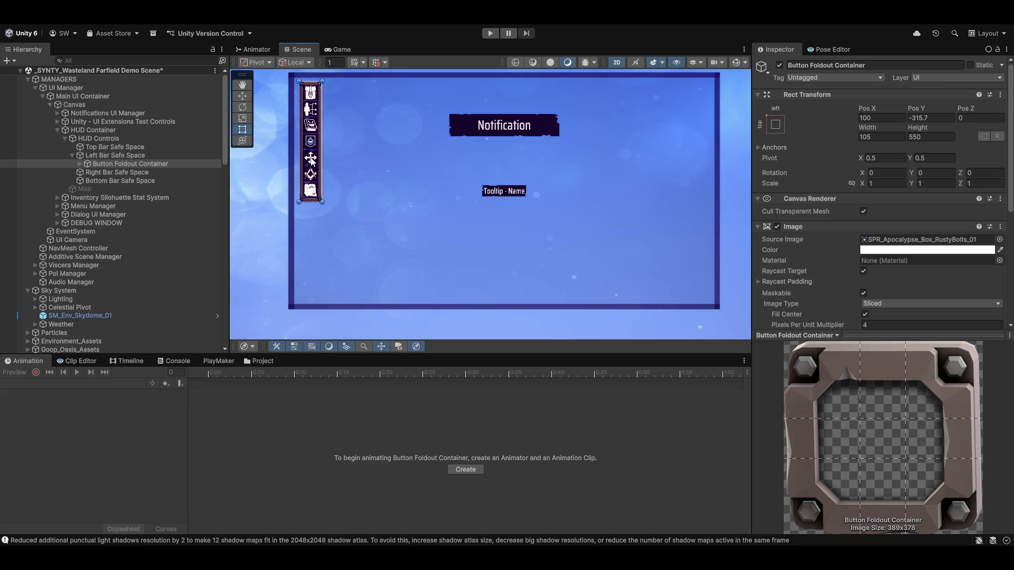
{"action": "scroll", "coordinate": [311, 149], "scroll_direction": "up", "scroll_amount": 4}
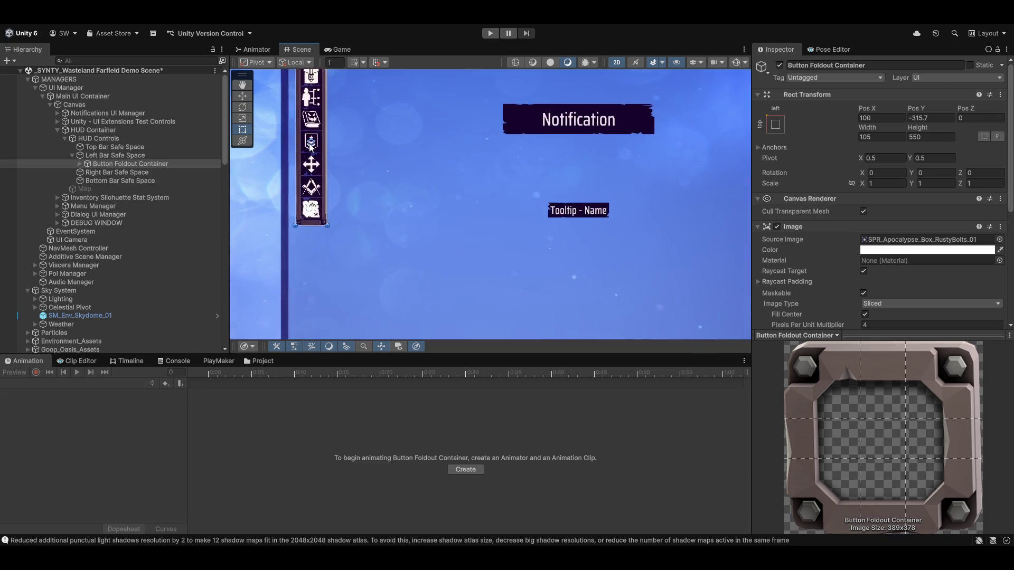
{"action": "scroll", "coordinate": [312, 136], "scroll_direction": "up", "scroll_amount": 5}
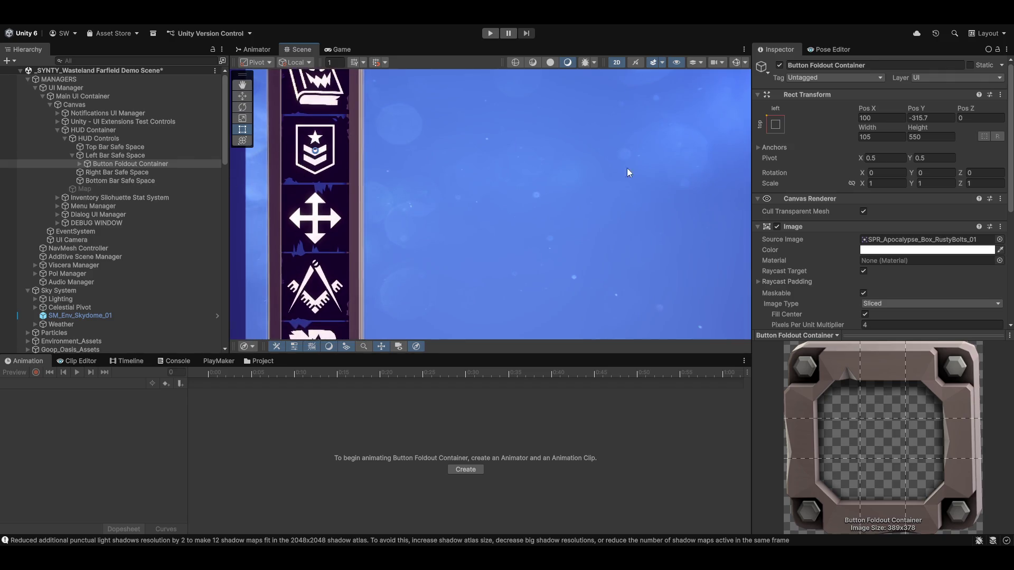
{"action": "scroll", "coordinate": [446, 217], "scroll_direction": "down", "scroll_amount": 1}
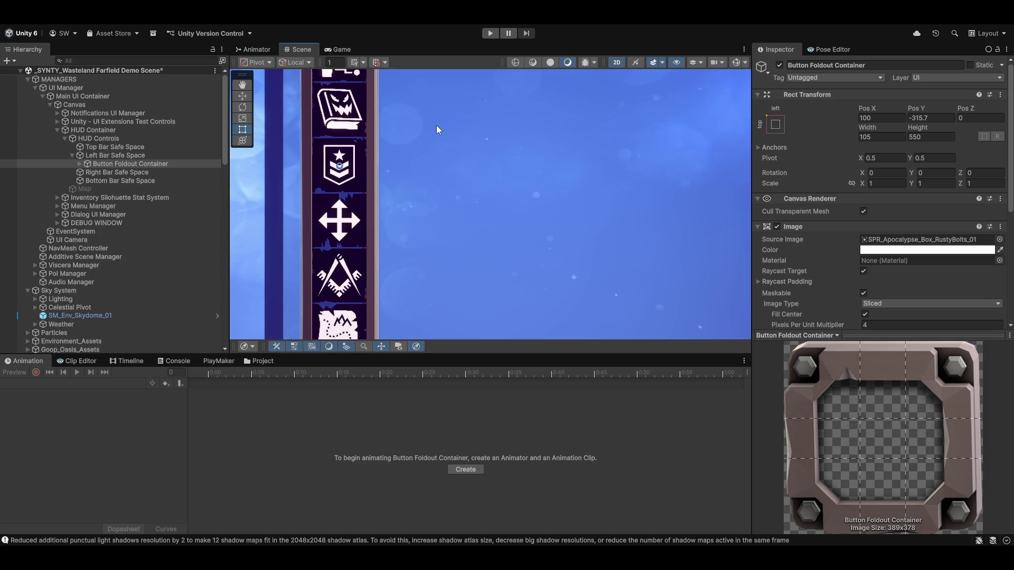
Step: Reframe the container to show the Notification and Tooltip labels, then select Bottom Bar Safe Space
{"action": "key", "text": "f"}
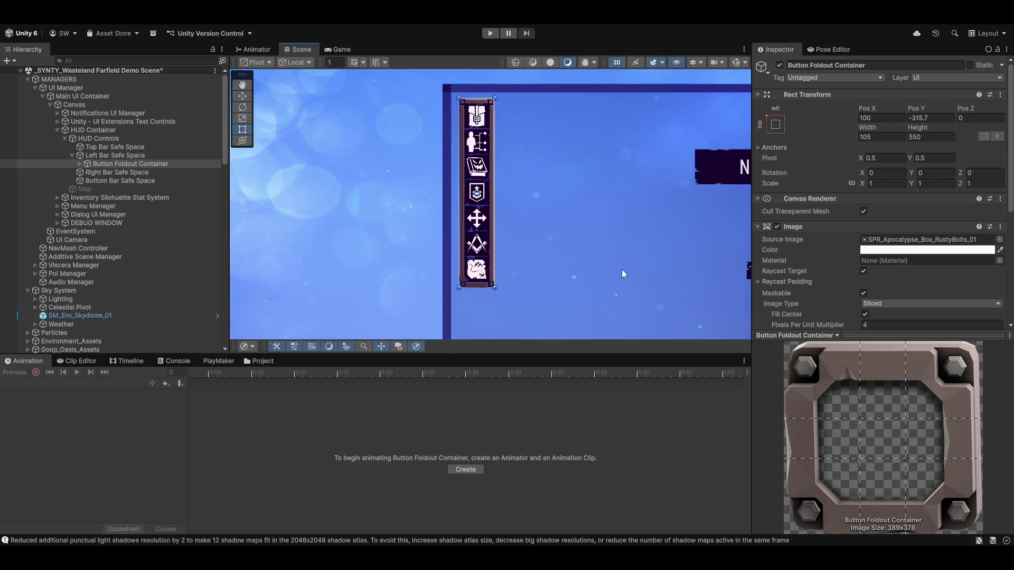
{"action": "left_click_drag", "start_coordinate": [622, 269], "coordinate": [540, 225]}
{"action": "scroll", "coordinate": [539, 225], "scroll_direction": "down", "scroll_amount": 1}
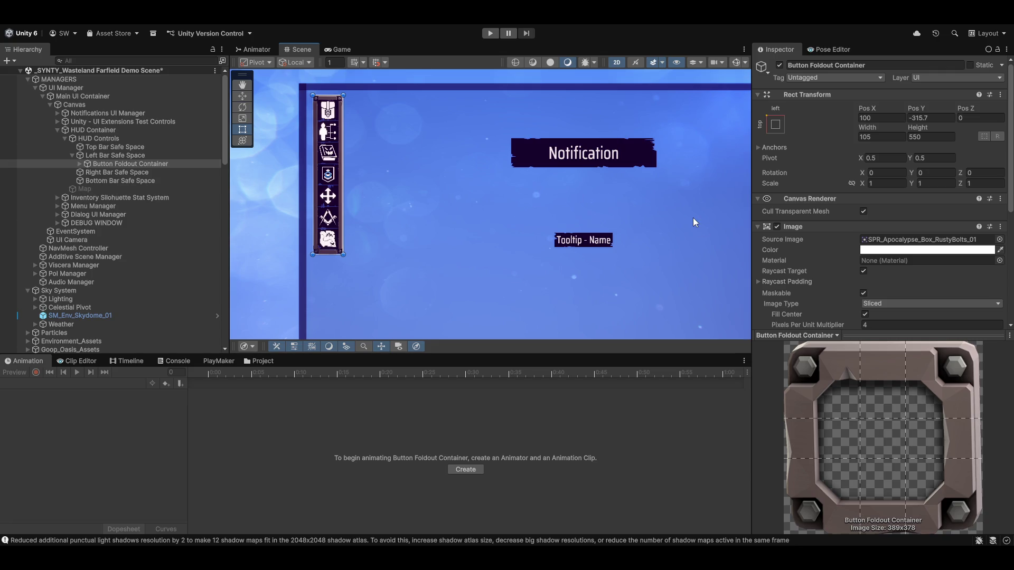
{"action": "mouse_move", "coordinate": [429, 218]}
{"action": "left_mouse_down"}
{"action": "mouse_move", "coordinate": [371, 206]}
{"action": "mouse_move", "coordinate": [393, 224]}
{"action": "left_mouse_up"}
{"action": "scroll", "coordinate": [371, 206], "scroll_direction": "down", "scroll_amount": 3}
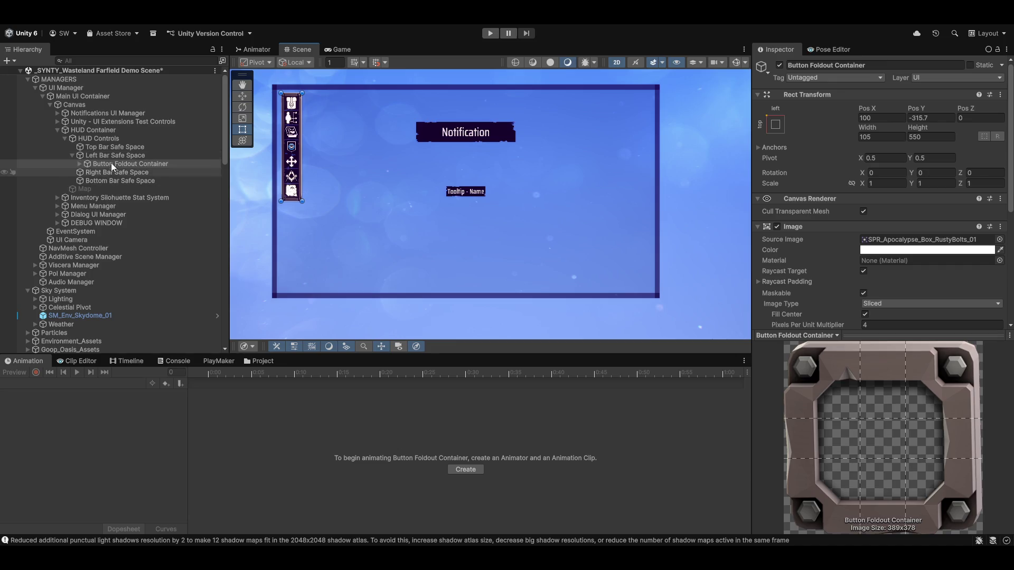
{"action": "left_click", "coordinate": [109, 181]}
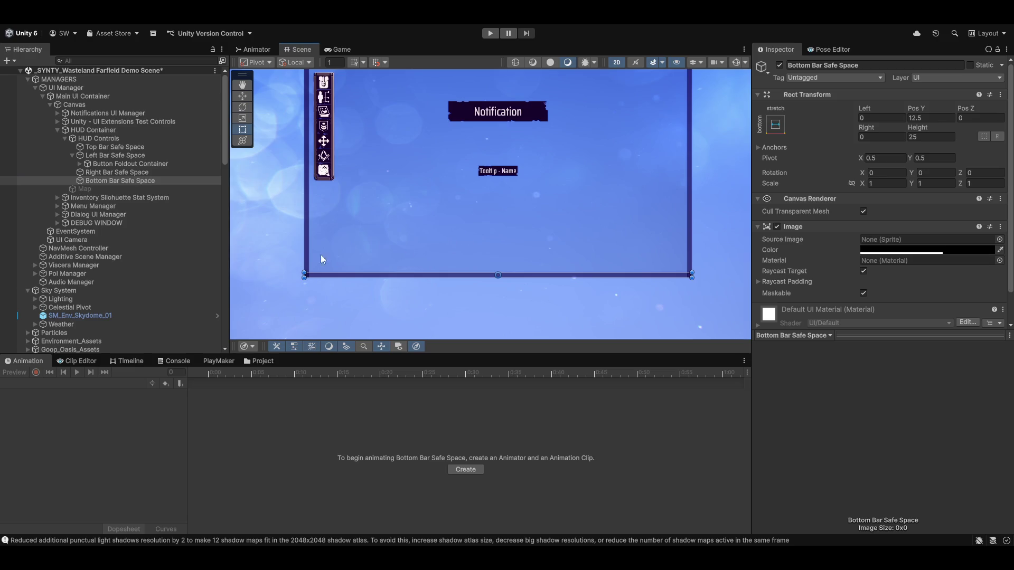
Step: Add a UI Image under Bottom Bar Safe Space, anchored bottom-centre
{"action": "right_click", "coordinate": [99, 180]}
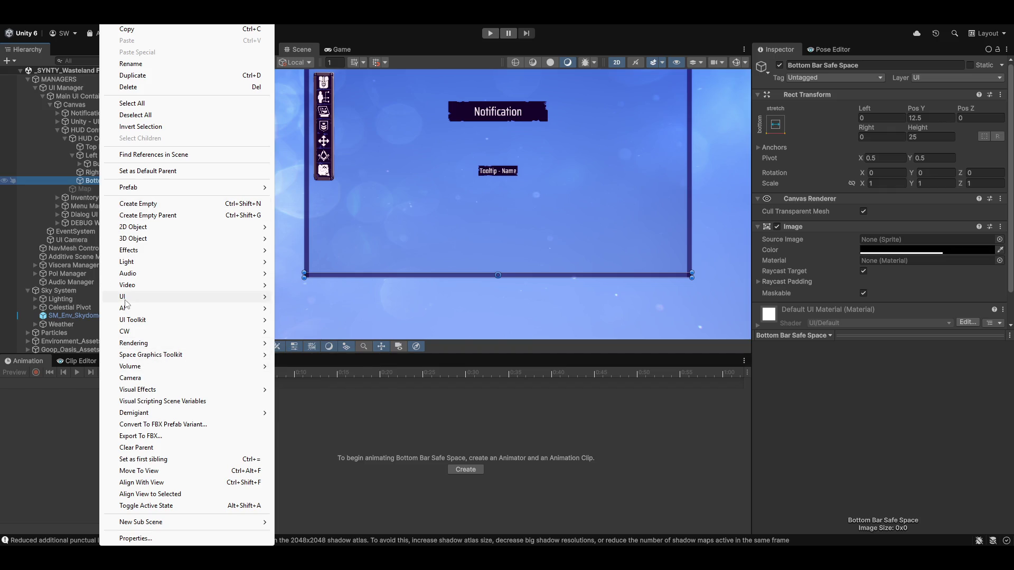
{"action": "mouse_move", "coordinate": [246, 297]}
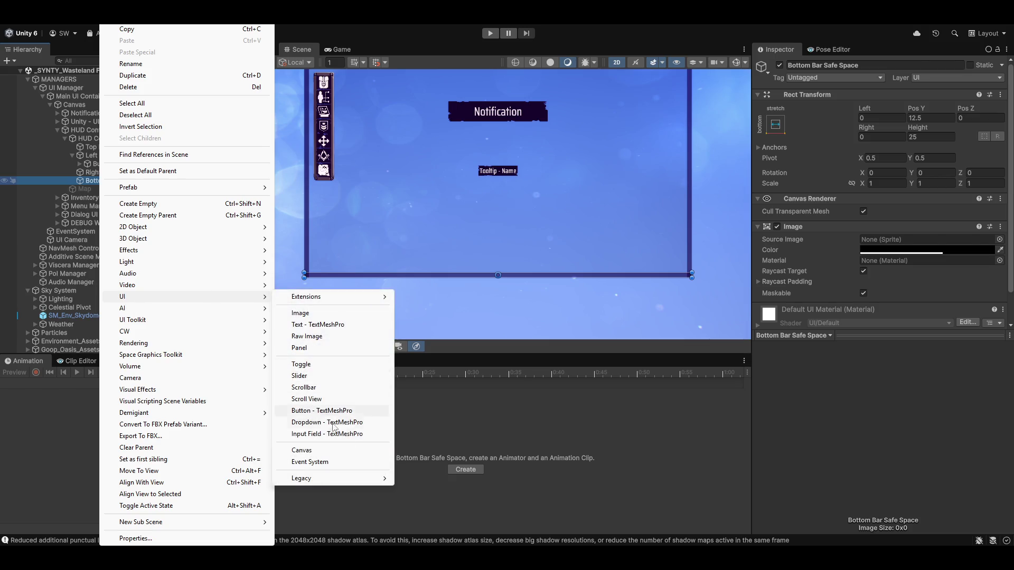
{"action": "left_click", "coordinate": [323, 317]}
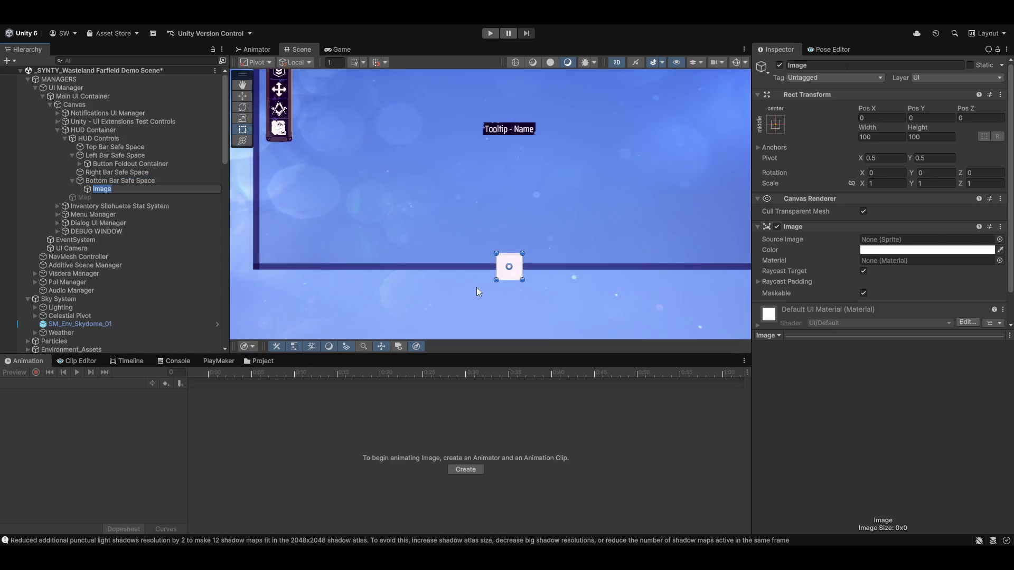
{"action": "left_click", "coordinate": [776, 125]}
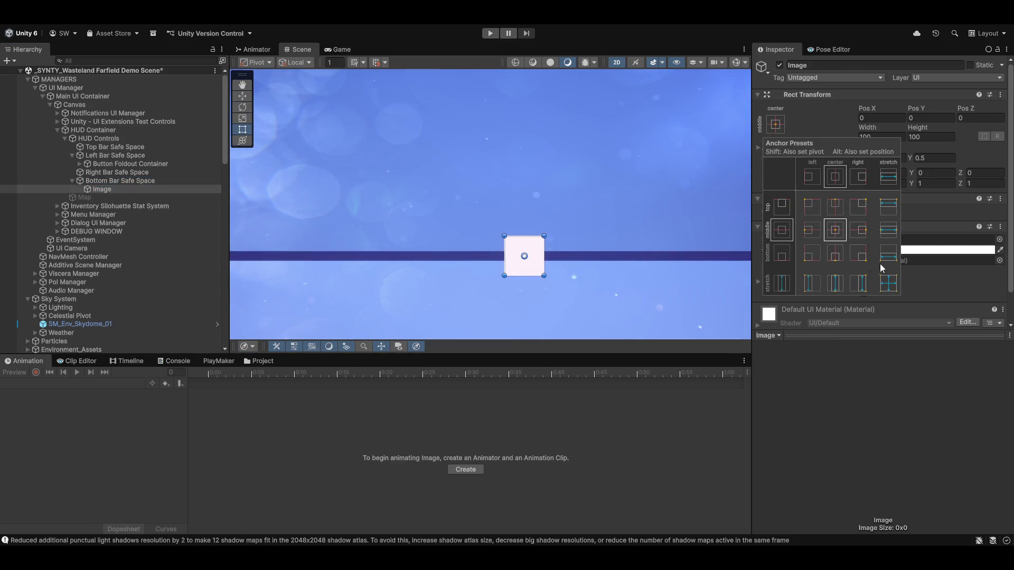
{"action": "left_click", "coordinate": [835, 256], "text": "alt"}
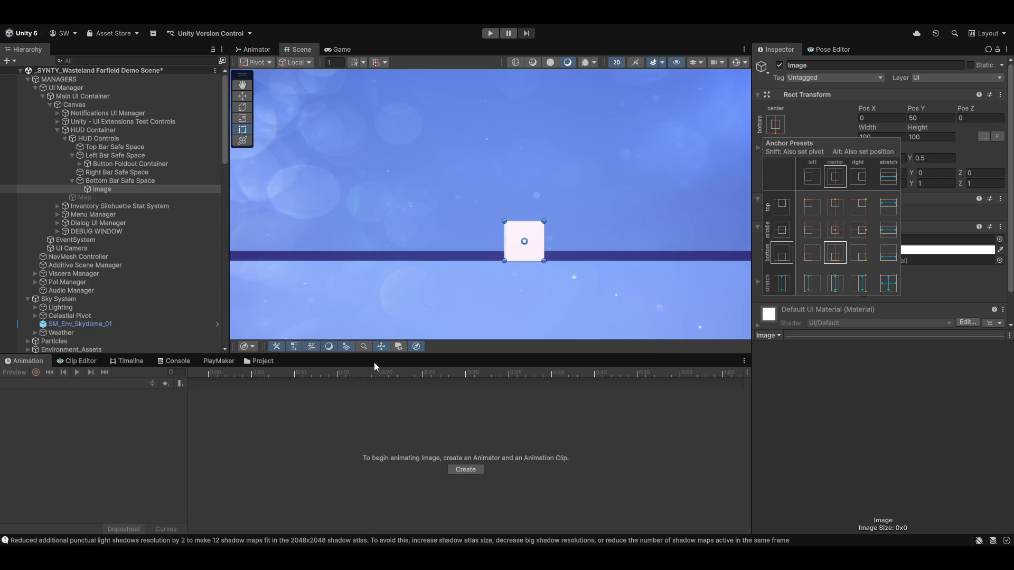
Step: Adjust the Image's Pos Y, settling on 75
{"action": "left_click", "coordinate": [927, 116]}
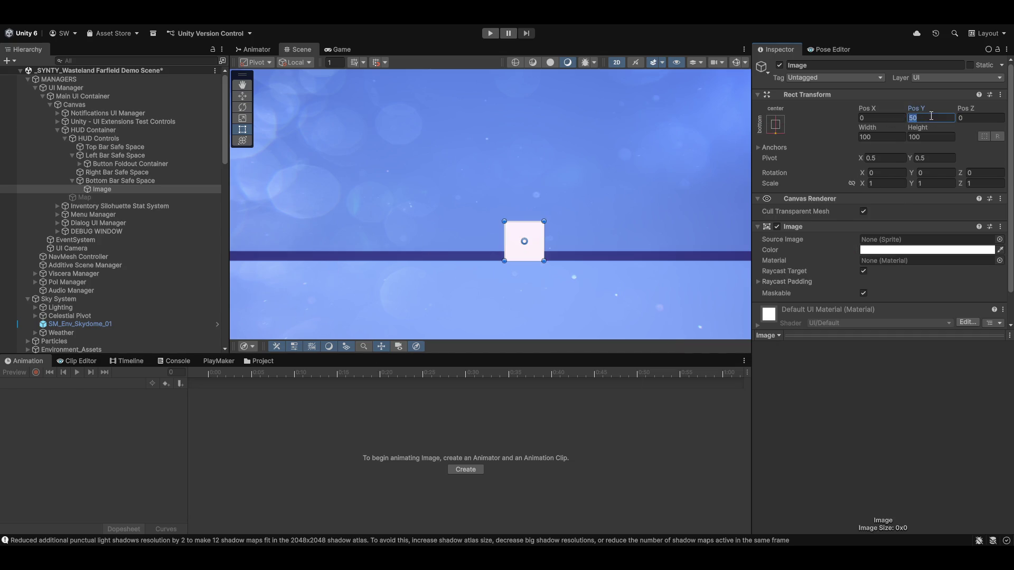
{"action": "type", "text": "25"}
{"action": "key", "text": "Return"}
{"action": "type", "text": "-50"}
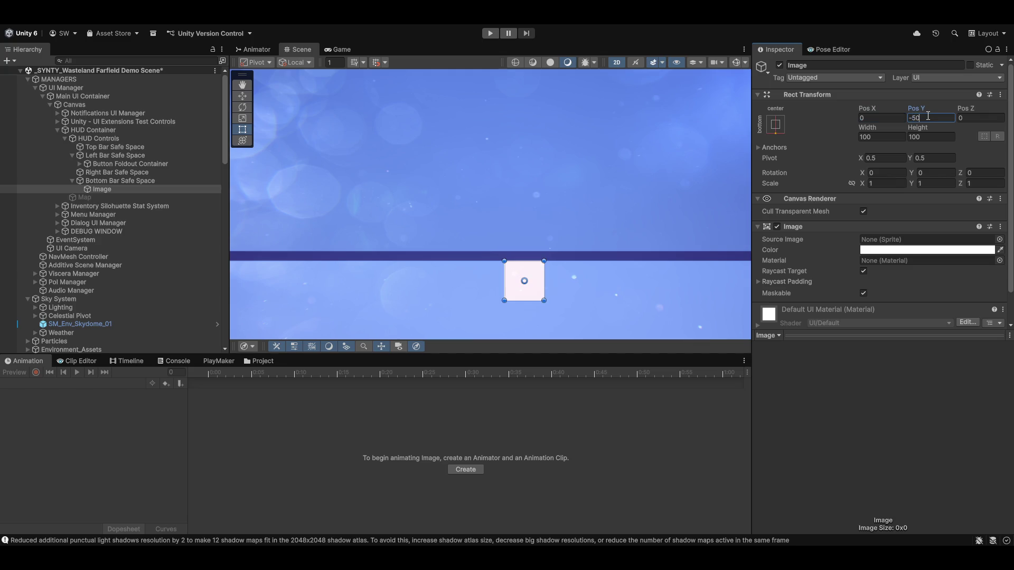
{"action": "type", "text": "50"}
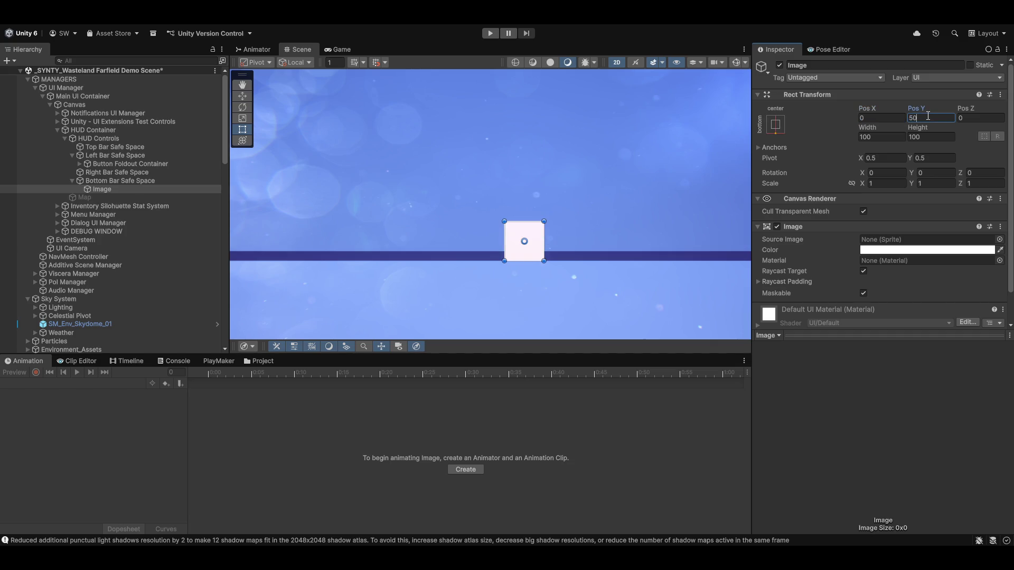
{"action": "key", "text": "Return"}
{"action": "type", "text": "75"}
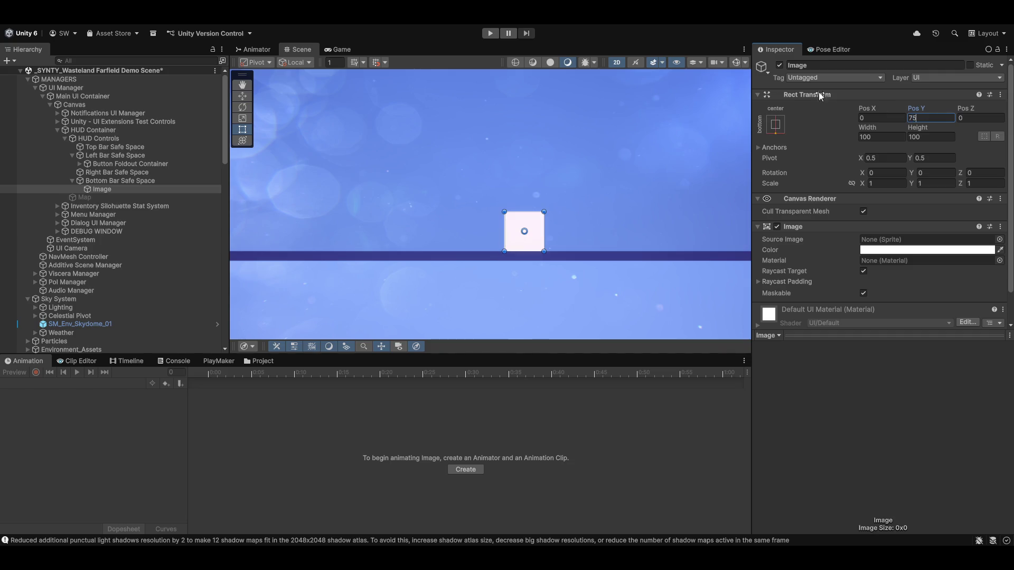
Step: Switch the Image's anchor preset to stretch across the bottom
{"action": "scroll", "coordinate": [498, 258], "scroll_direction": "down", "scroll_amount": 3}
{"action": "scroll", "coordinate": [505, 257], "scroll_direction": "down", "scroll_amount": 2}
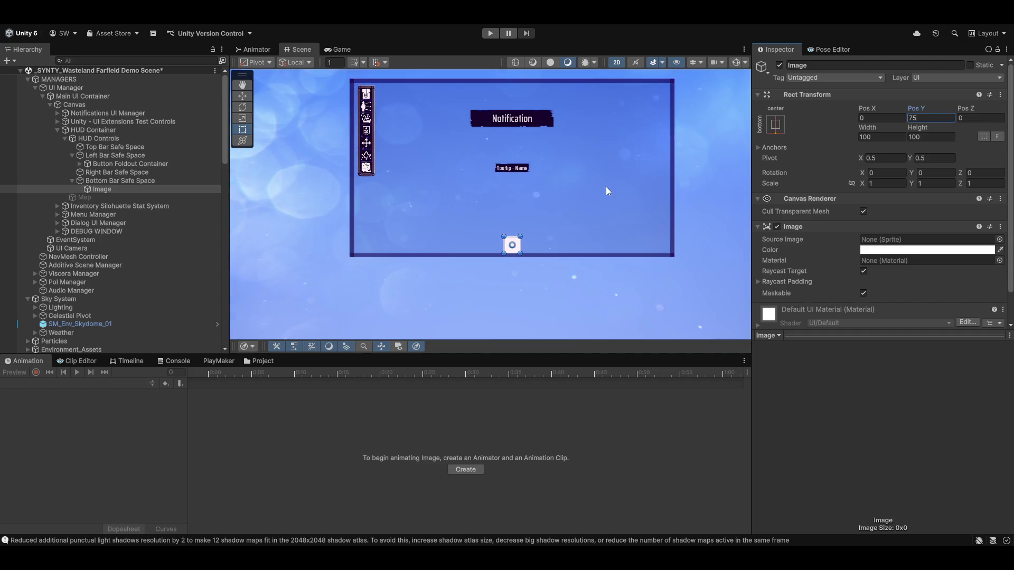
{"action": "left_click", "coordinate": [775, 125]}
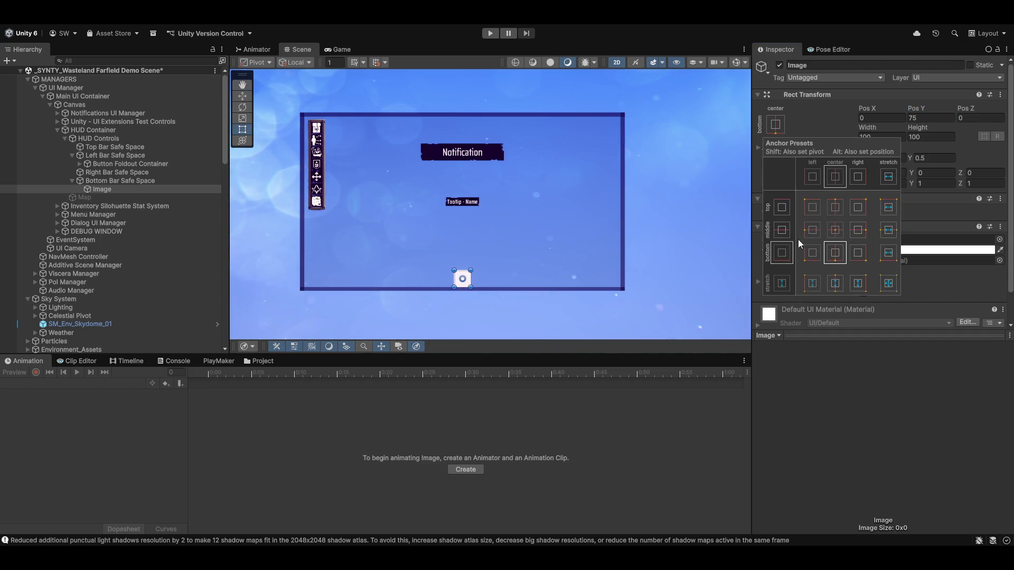
{"action": "left_click", "coordinate": [888, 252], "text": "alt"}
Step: Raise the Image by adding +25 to its Pos Y, bringing it to 75
{"action": "scroll", "coordinate": [499, 294], "scroll_direction": "up", "scroll_amount": 3}
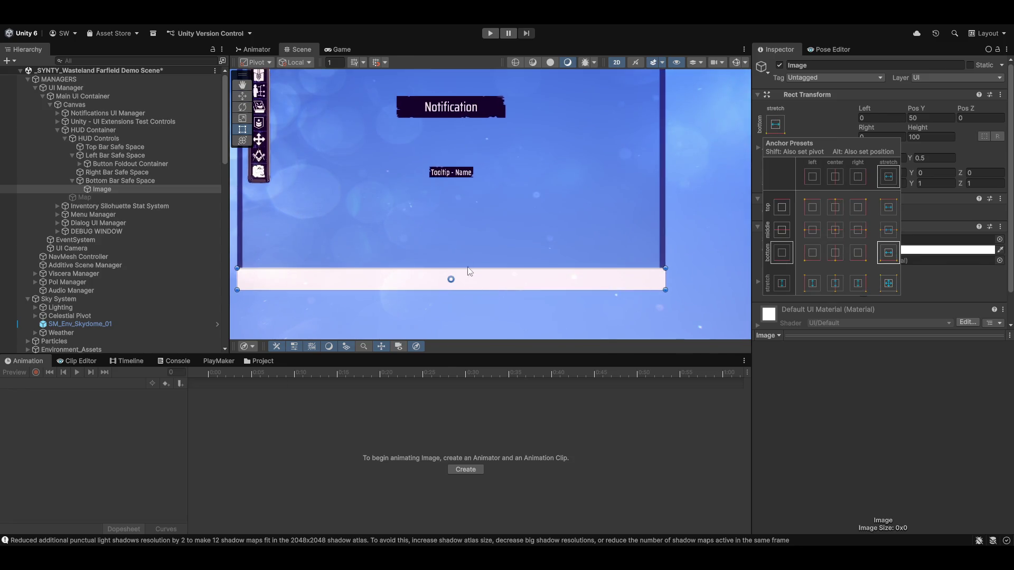
{"action": "left_click", "coordinate": [915, 120]}
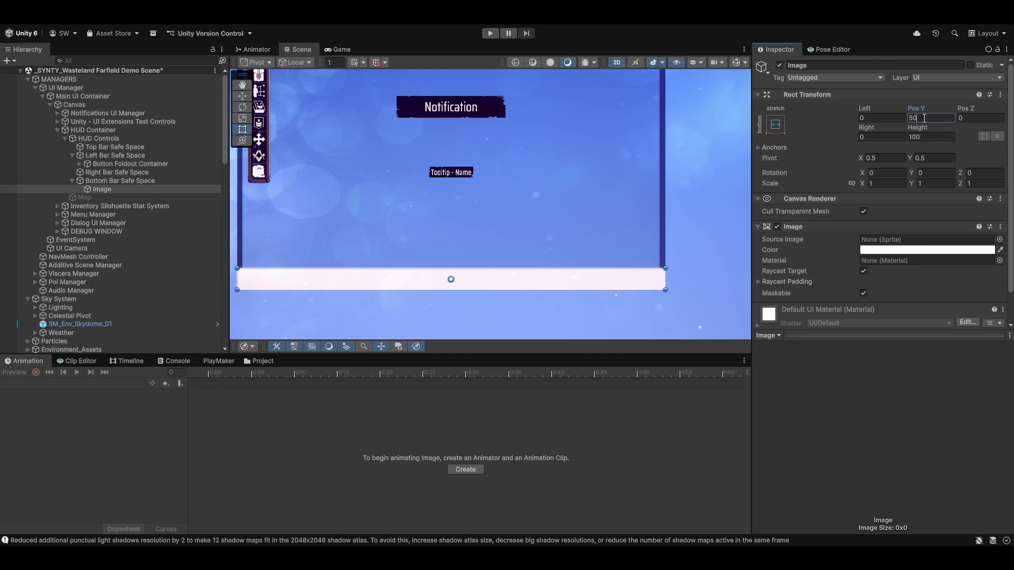
{"action": "type", "text": "+"}
{"action": "type", "text": "2"}
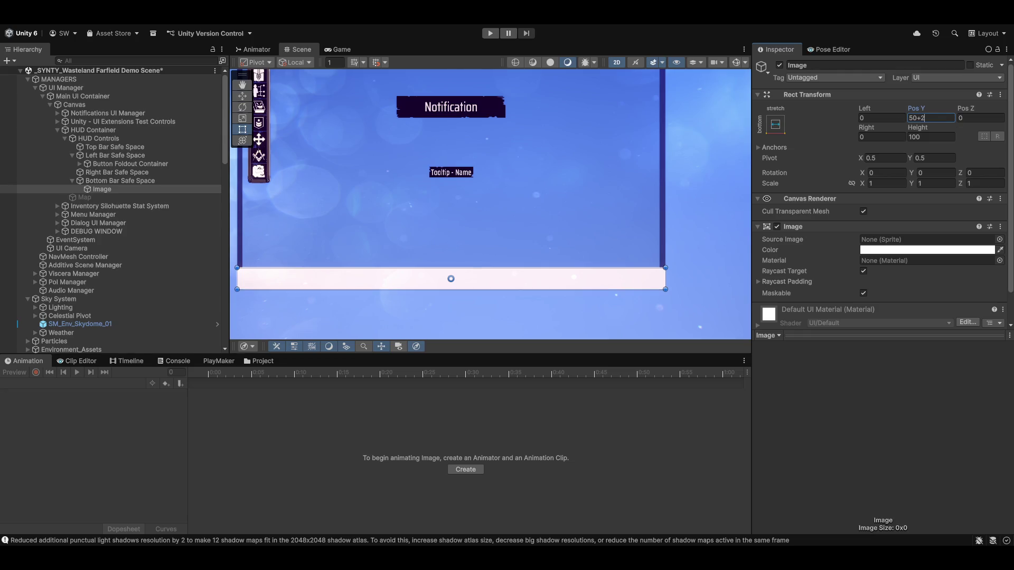
{"action": "type", "text": "5"}
{"action": "key", "text": "Return"}
Step: Try dragging the bar's left edge inward, then undo it to restore the offsets
{"action": "scroll", "coordinate": [559, 251], "scroll_direction": "left", "scroll_amount": 5}
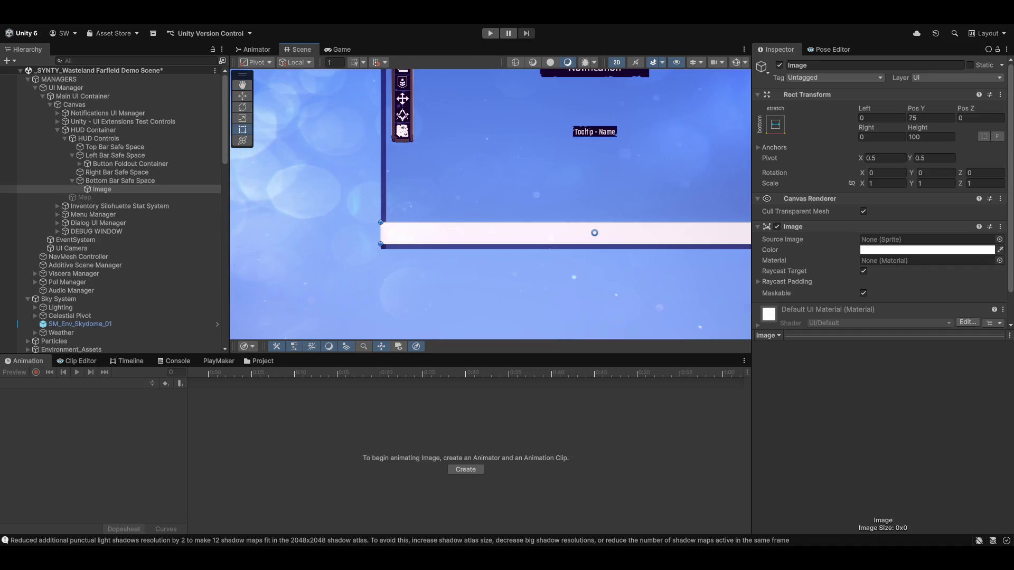
{"action": "scroll", "coordinate": [564, 283], "scroll_direction": "up", "scroll_amount": 3}
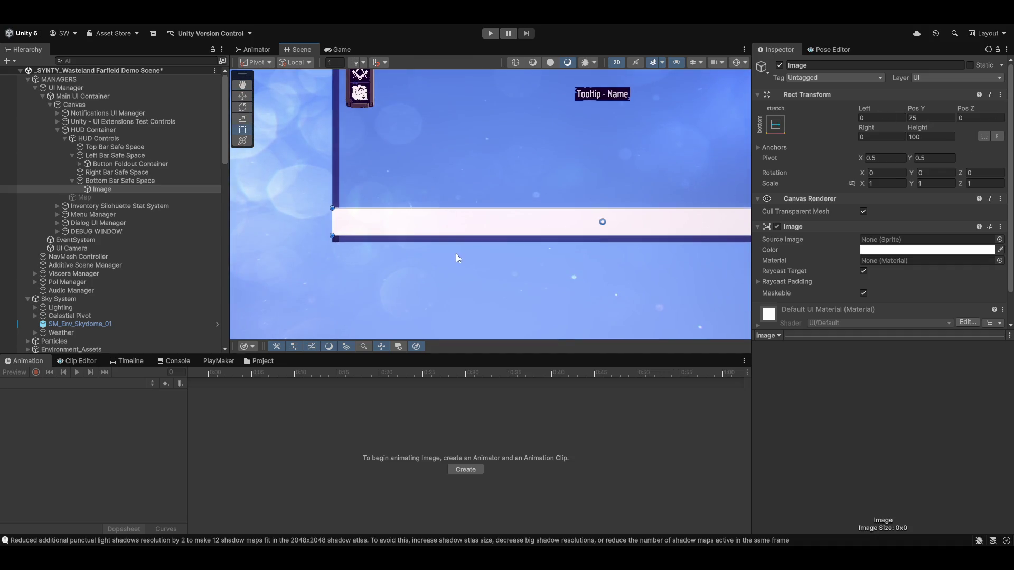
{"action": "left_click_drag", "start_coordinate": [331, 230], "coordinate": [336, 225]}
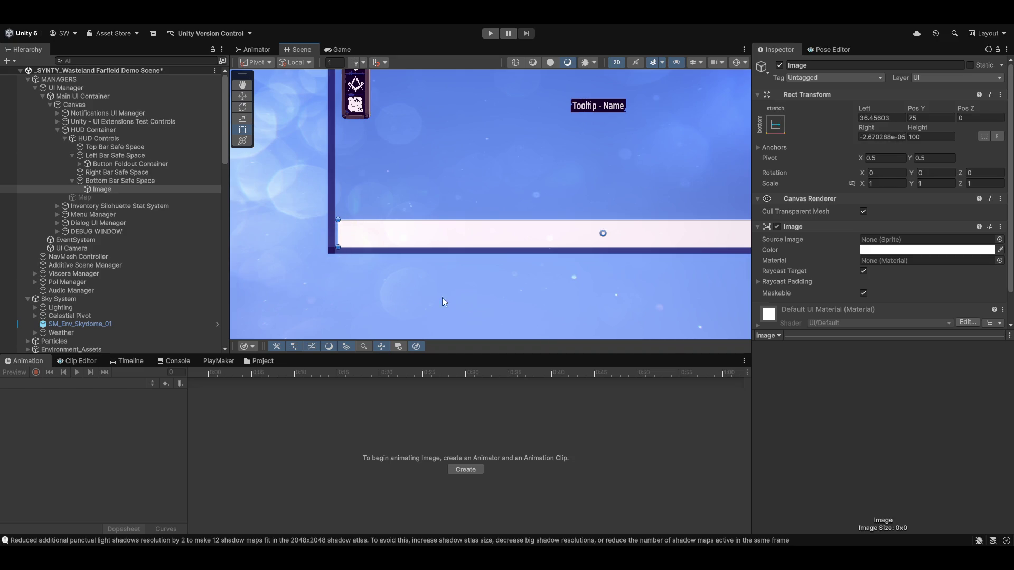
{"action": "scroll", "coordinate": [609, 264], "scroll_direction": "down", "scroll_amount": 4}
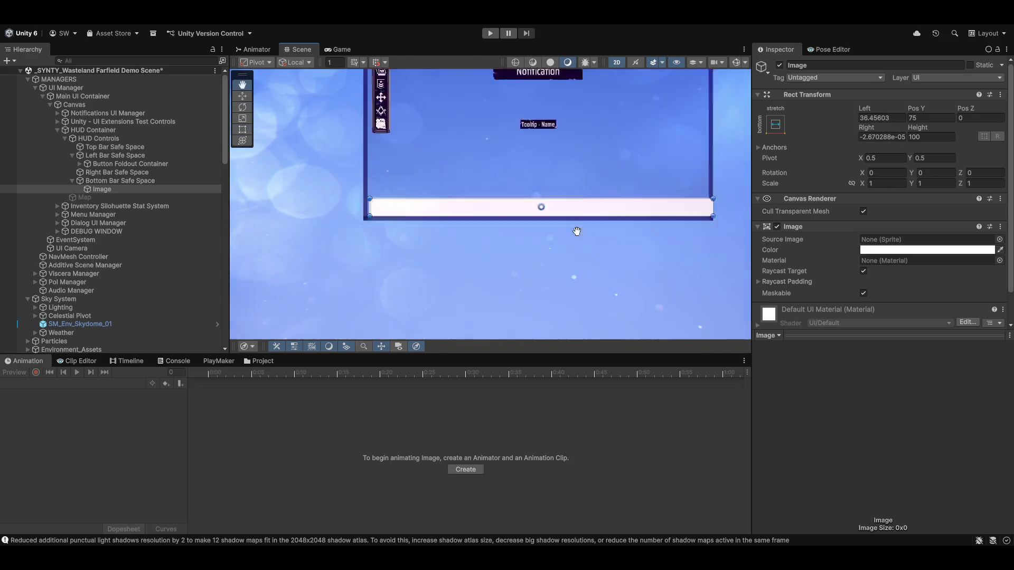
{"action": "key", "text": "ctrl+z"}
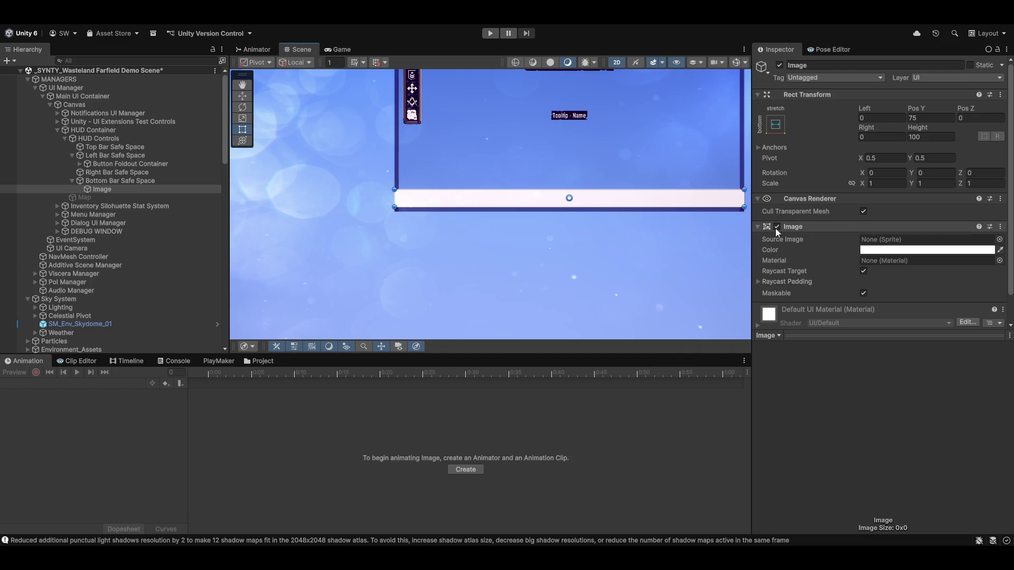
{"action": "scroll", "coordinate": [668, 248], "scroll_direction": "up", "scroll_amount": 3}
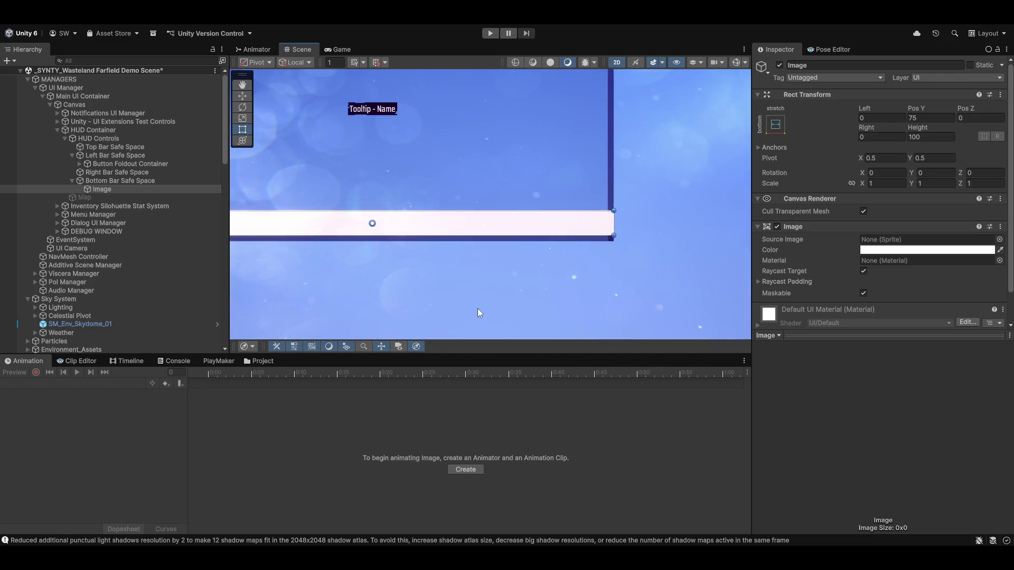
Step: Frame the Image bar and drag its top edge up to about 250 tall
{"action": "key", "text": "f"}
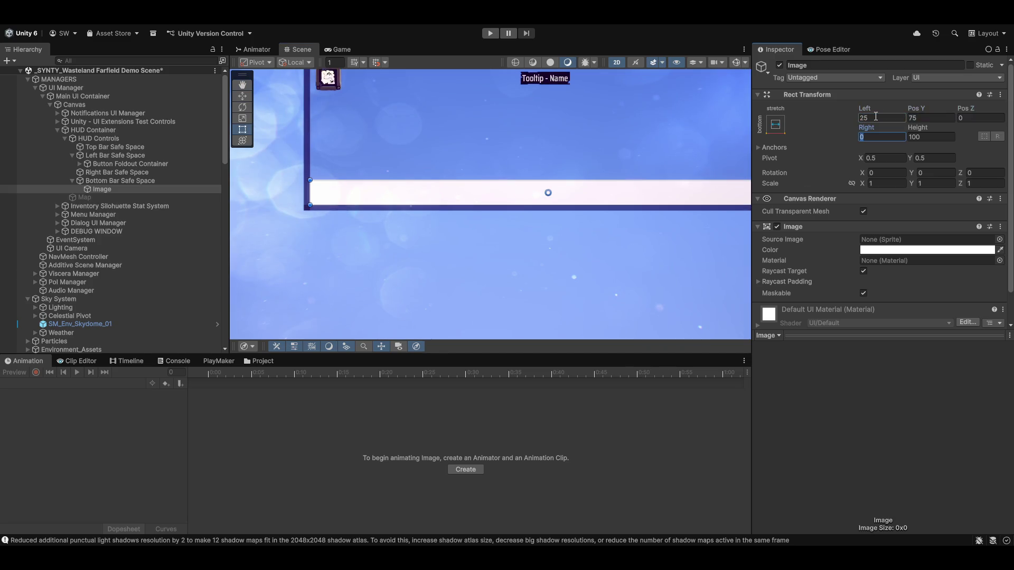
{"action": "mouse_move", "coordinate": [637, 259]}
{"action": "left_mouse_down"}
{"action": "mouse_move", "coordinate": [416, 210]}
{"action": "mouse_move", "coordinate": [572, 152]}
{"action": "mouse_move", "coordinate": [728, 215]}
{"action": "mouse_move", "coordinate": [539, 245]}
{"action": "left_mouse_up"}
{"action": "scroll", "coordinate": [540, 245], "scroll_direction": "down", "scroll_amount": 6}
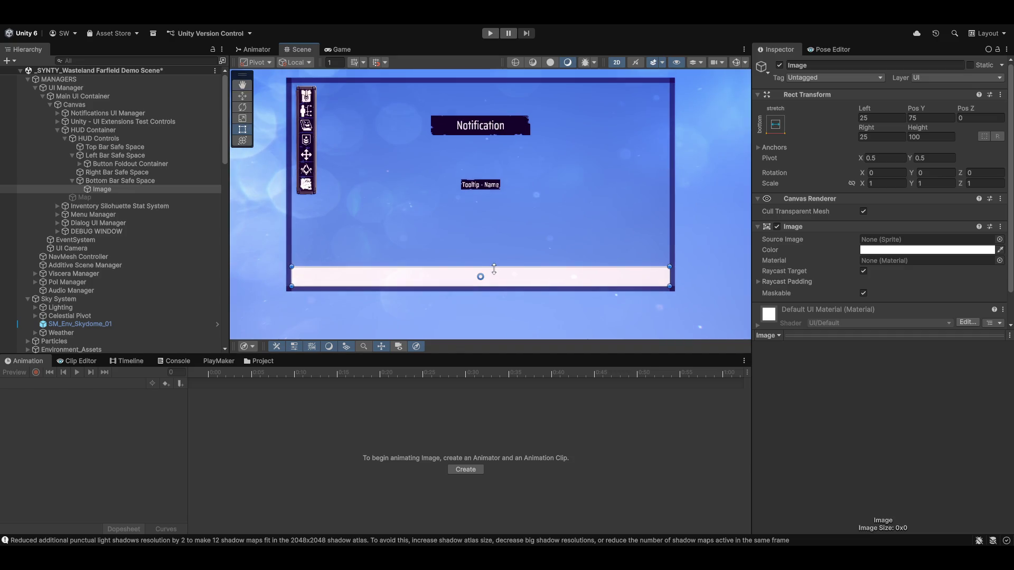
{"action": "mouse_move", "coordinate": [493, 265]}
{"action": "left_mouse_down"}
{"action": "mouse_move", "coordinate": [493, 226]}
{"action": "mouse_move", "coordinate": [492, 240]}
{"action": "left_mouse_up"}
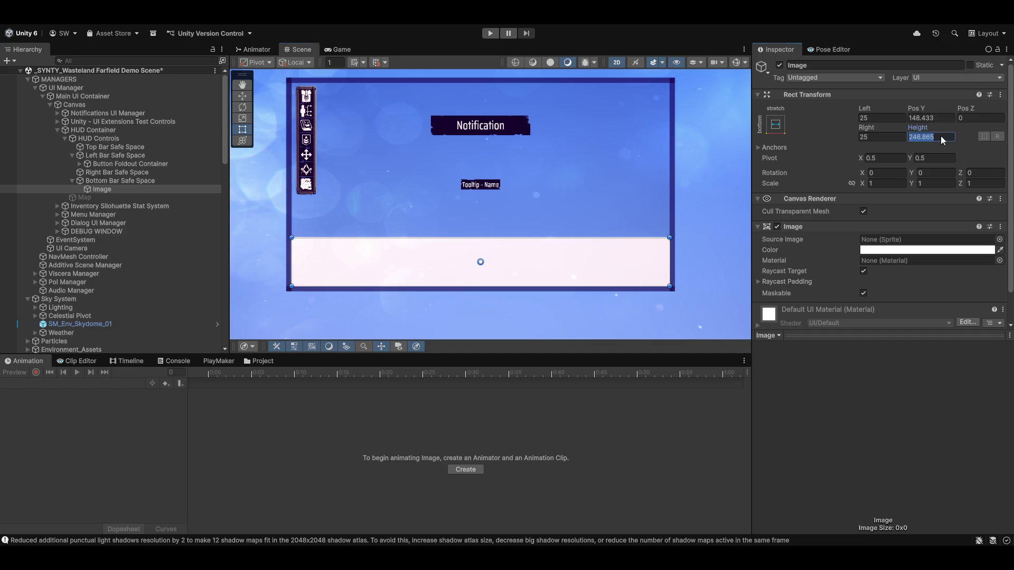
Step: Set the panel's Height to 250 and Pos Y to 125+25 (150)
{"action": "type", "text": "250"}
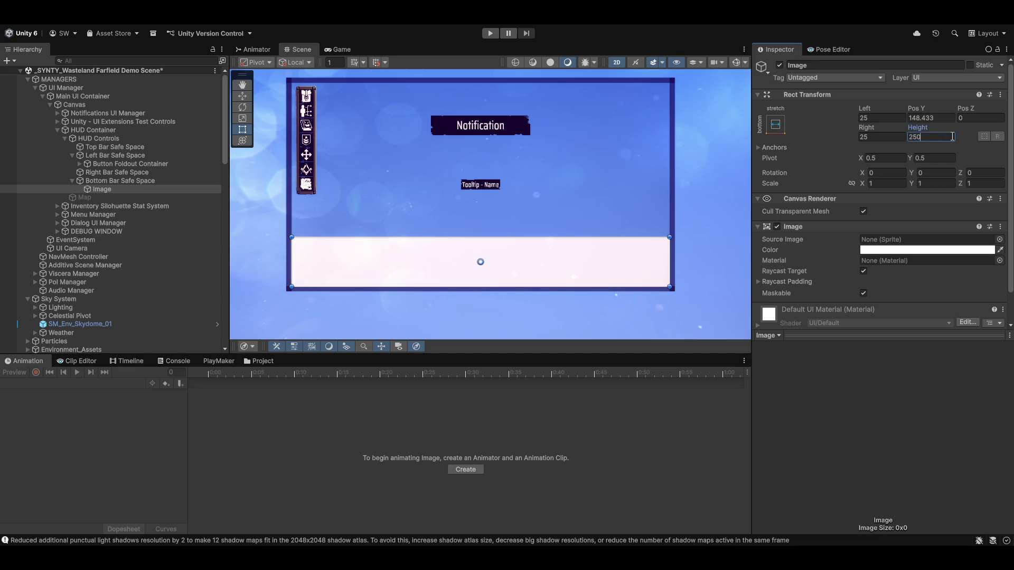
{"action": "type", "text": "125"}
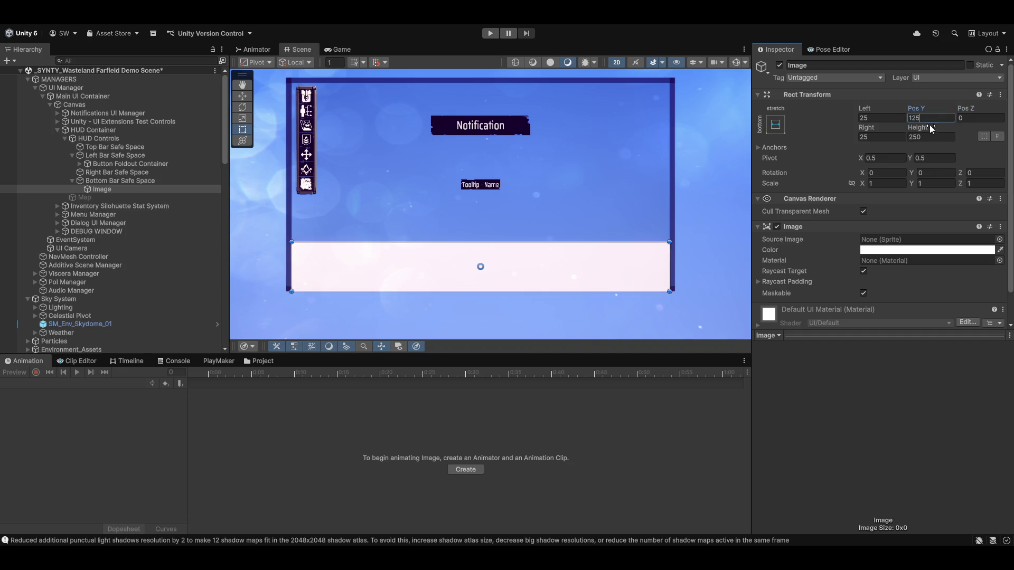
{"action": "type", "text": "+25"}
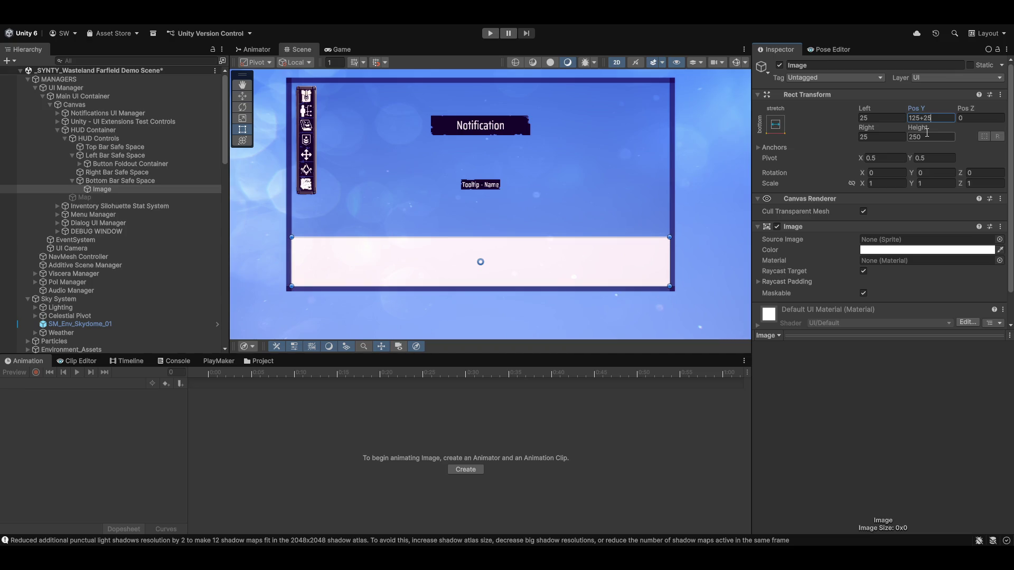
{"action": "key", "text": "Return"}
{"action": "scroll", "coordinate": [500, 262], "scroll_direction": "up", "scroll_amount": 5}
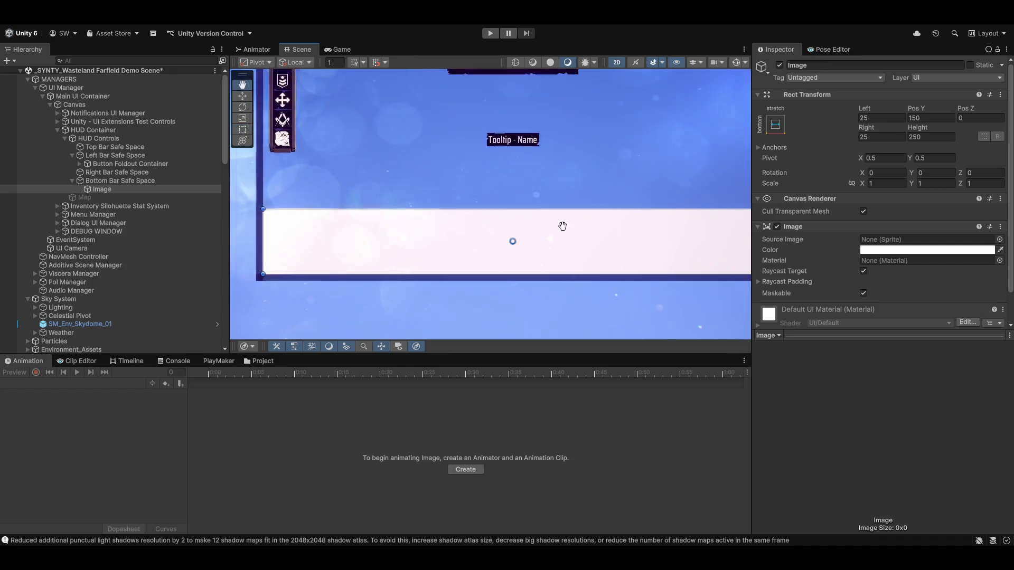
{"action": "scroll", "coordinate": [533, 242], "scroll_direction": "up", "scroll_amount": 3}
{"action": "left_click_drag", "start_coordinate": [391, 261], "coordinate": [588, 261]}
{"action": "scroll", "coordinate": [544, 238], "scroll_direction": "down", "scroll_amount": 3}
{"action": "scroll", "coordinate": [532, 250], "scroll_direction": "right", "scroll_amount": 3}
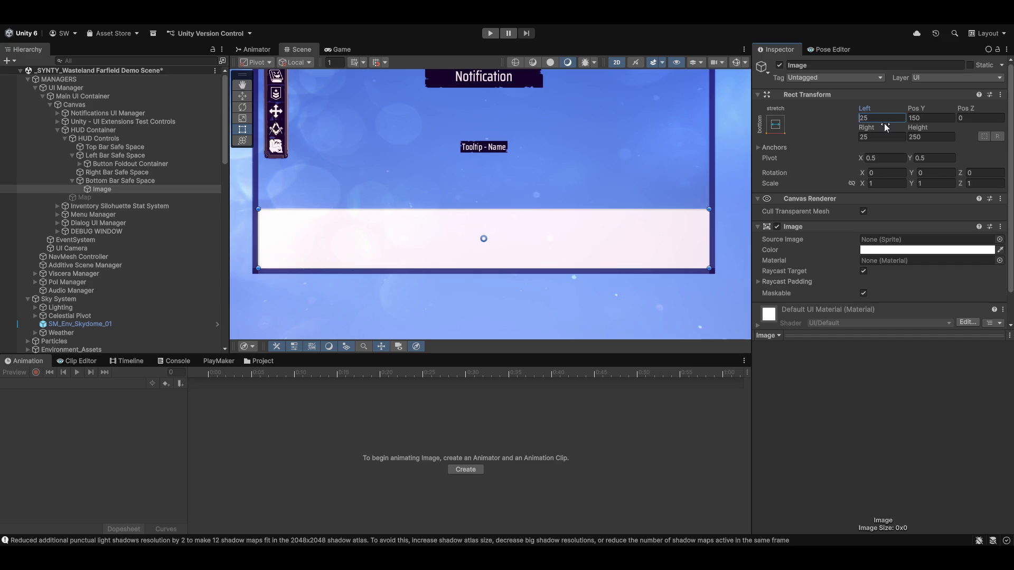
Step: Set the Left and Right insets to 425 and preview the HUD in the Game view
{"action": "type", "text": "4"}
{"action": "key", "text": "Tab"}
{"action": "key", "text": "Tab"}
{"action": "key", "text": "Tab"}
{"action": "key", "text": "shift+Tab"}
{"action": "type", "text": "4"}
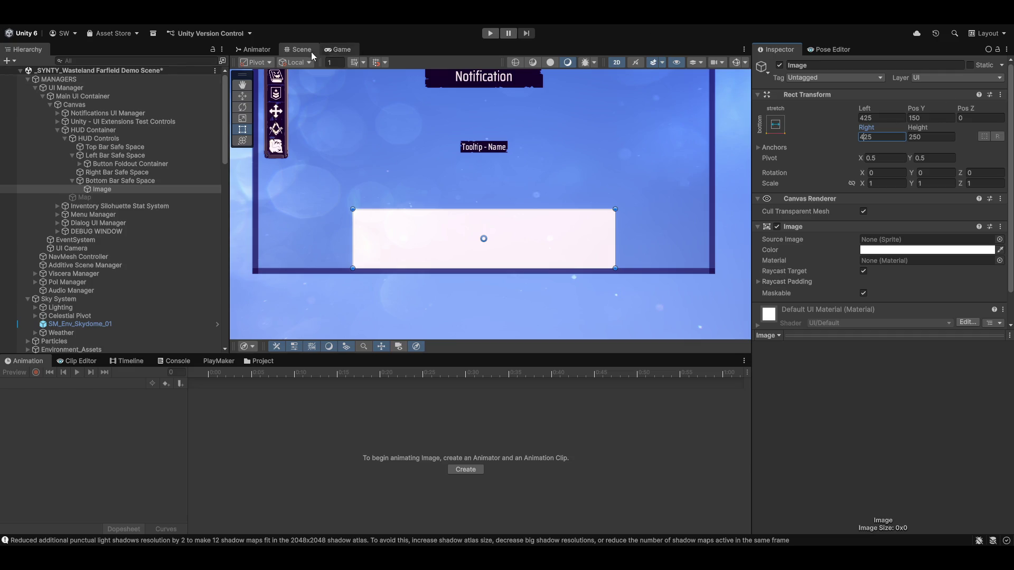
{"action": "left_click", "coordinate": [328, 52]}
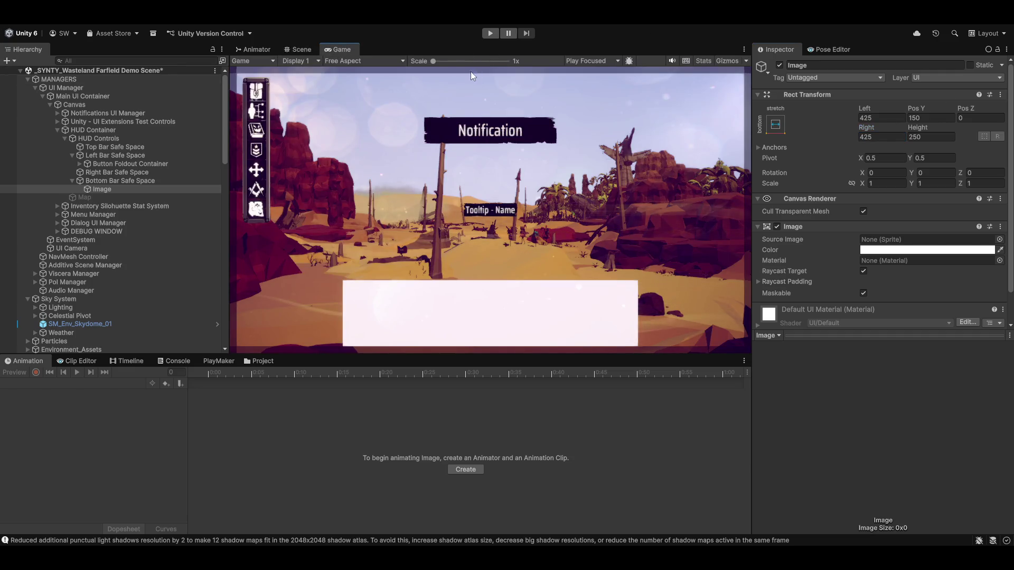
{"action": "key", "text": "shift+space"}
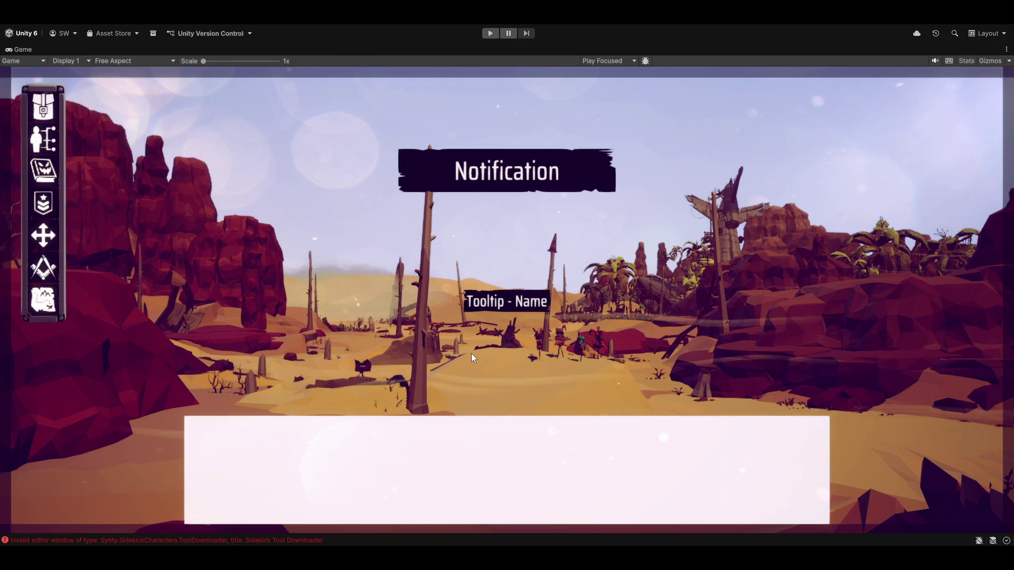
{"action": "key", "text": "shift+space"}
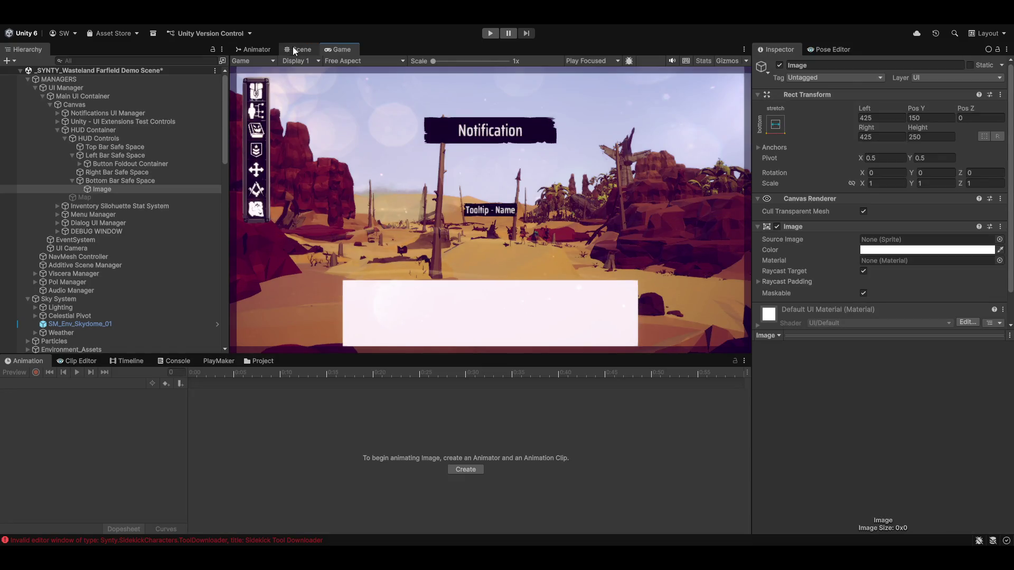
{"action": "left_click", "coordinate": [292, 47]}
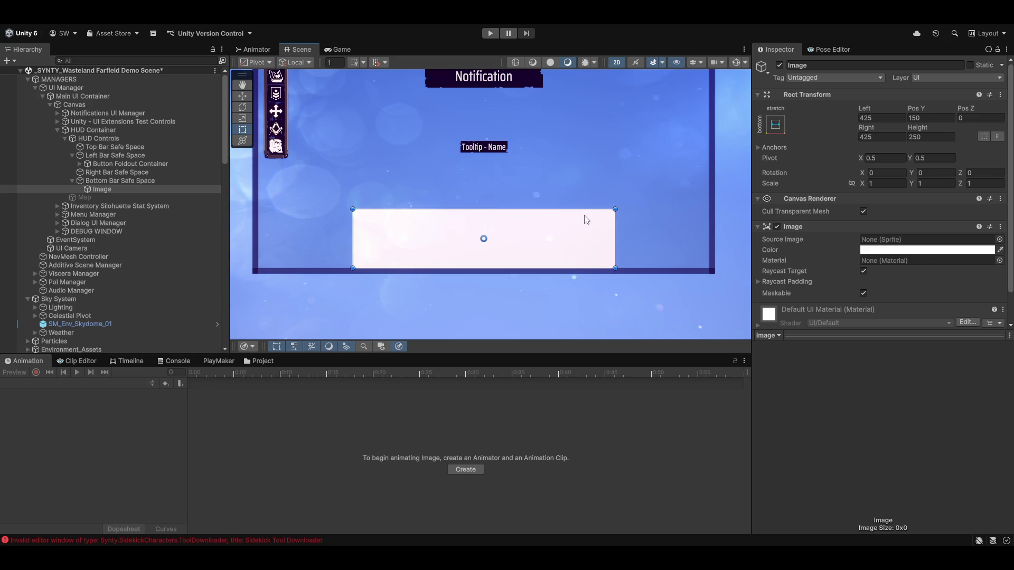
Step: Change the panel's Left and Right insets to 575
{"action": "key", "text": "End"}
{"action": "type", "text": "0"}
{"action": "key", "text": "Tab"}
{"action": "key", "text": "Tab"}
{"action": "key", "text": "Tab"}
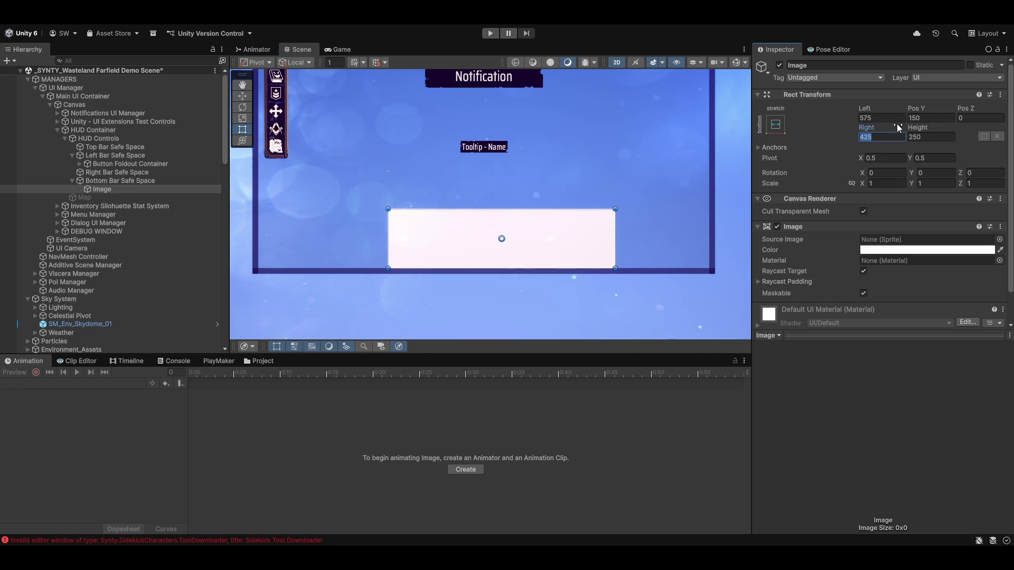
{"action": "key", "text": "BackSpace"}
{"action": "key", "text": "BackSpace"}
{"action": "key", "text": "BackSpace"}
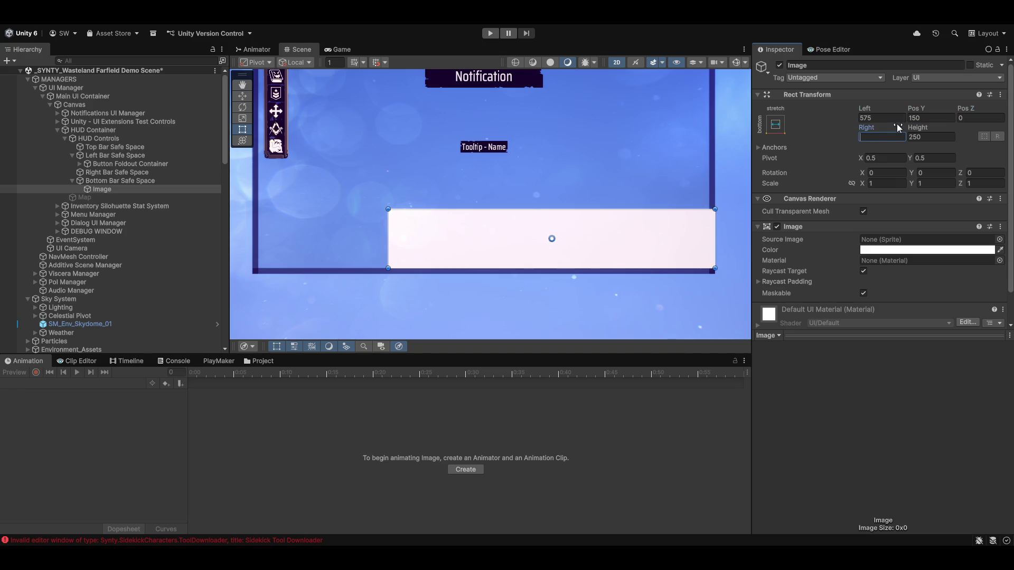
{"action": "type", "text": "575"}
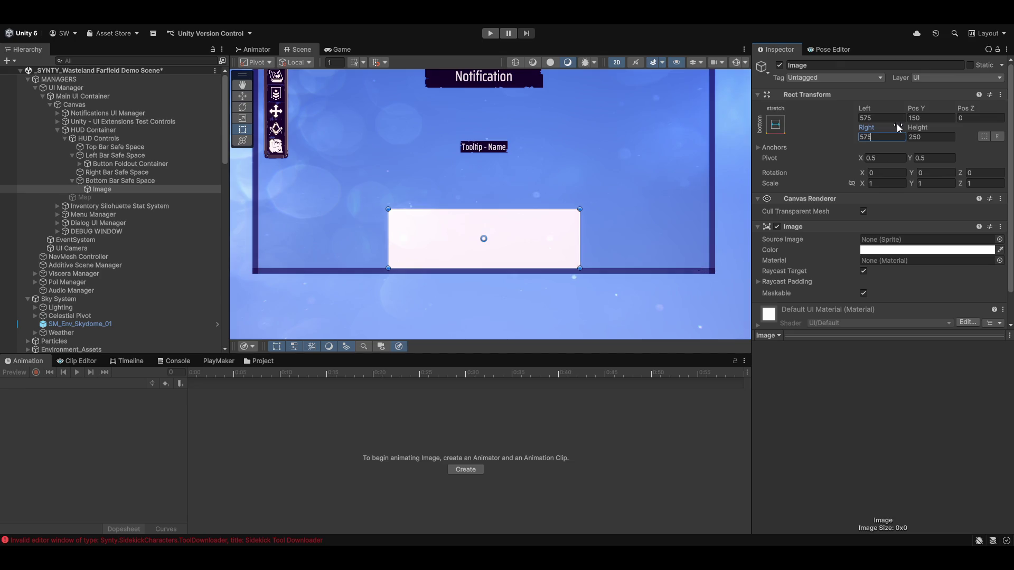
Step: Preview the narrowed panel in a maximised Game view, then restore the layout
{"action": "key", "text": "shift+space"}
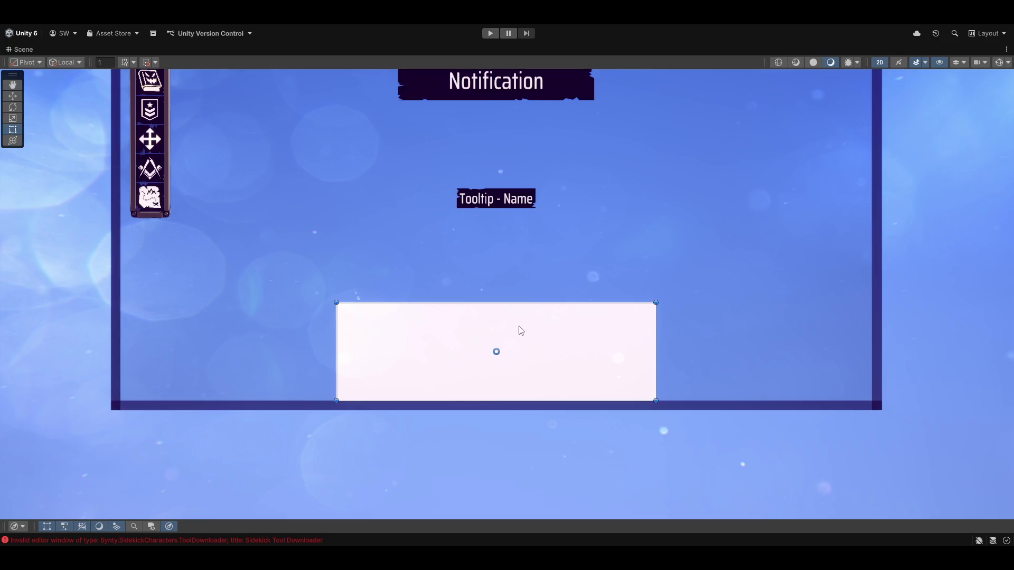
{"action": "key", "text": "shift+space"}
{"action": "key", "text": "ctrl+2"}
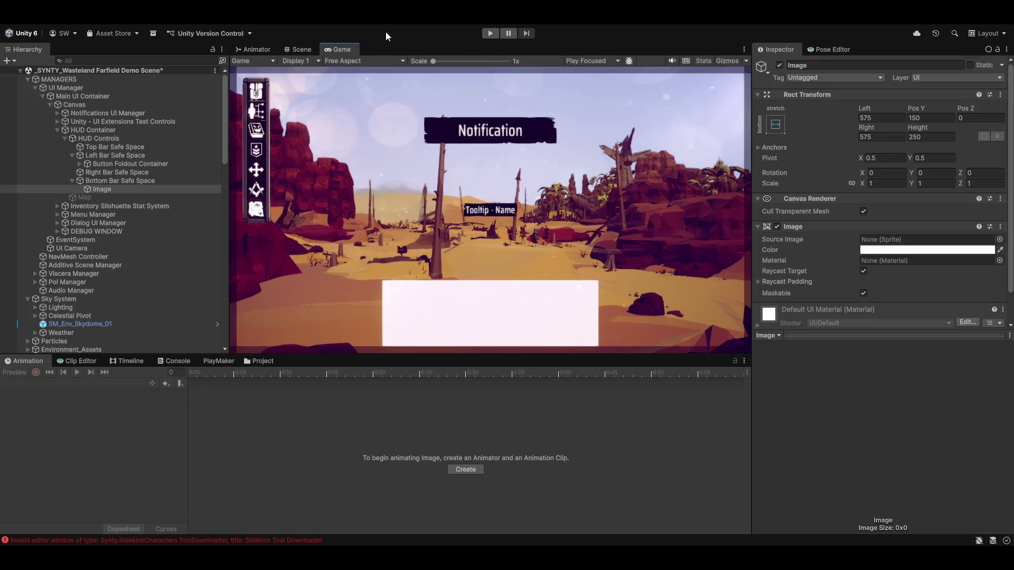
{"action": "key", "text": "shift+space"}
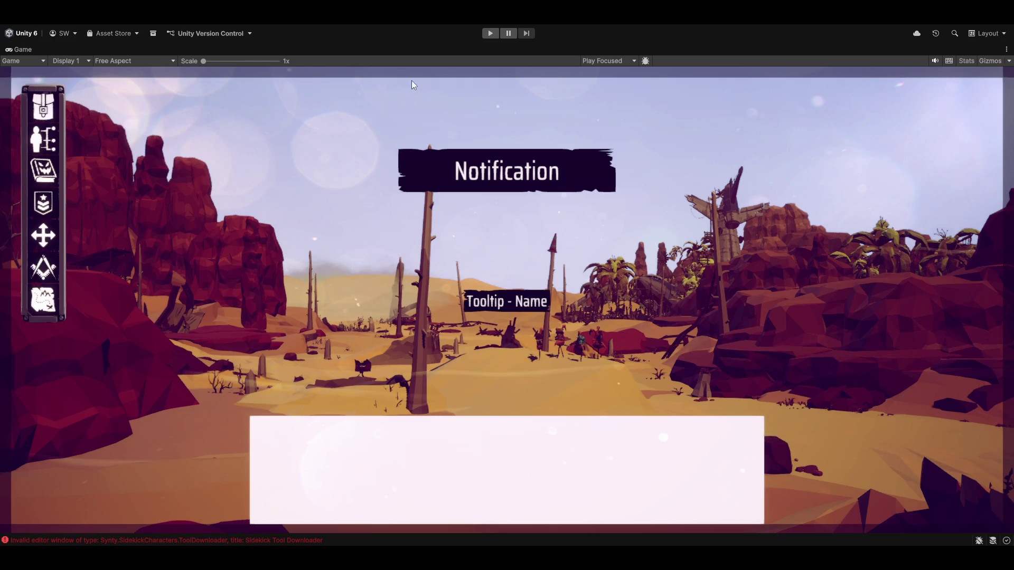
{"action": "key", "text": "shift+space"}
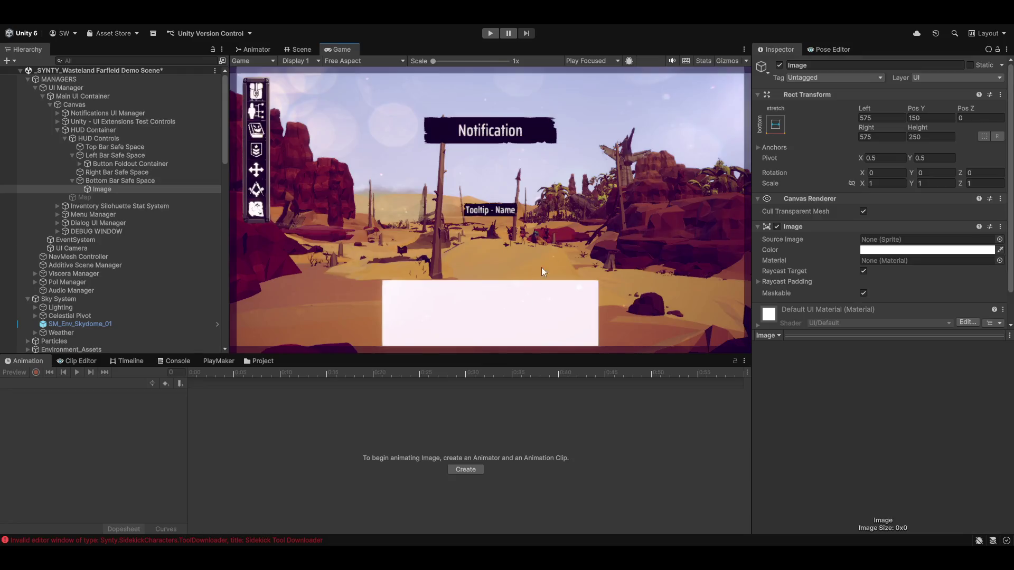
Step: Set Left to 575+150 (725) and Right to 725, then maximise the Game view
{"action": "left_click", "coordinate": [892, 117]}
{"action": "type", "text": "+150"}
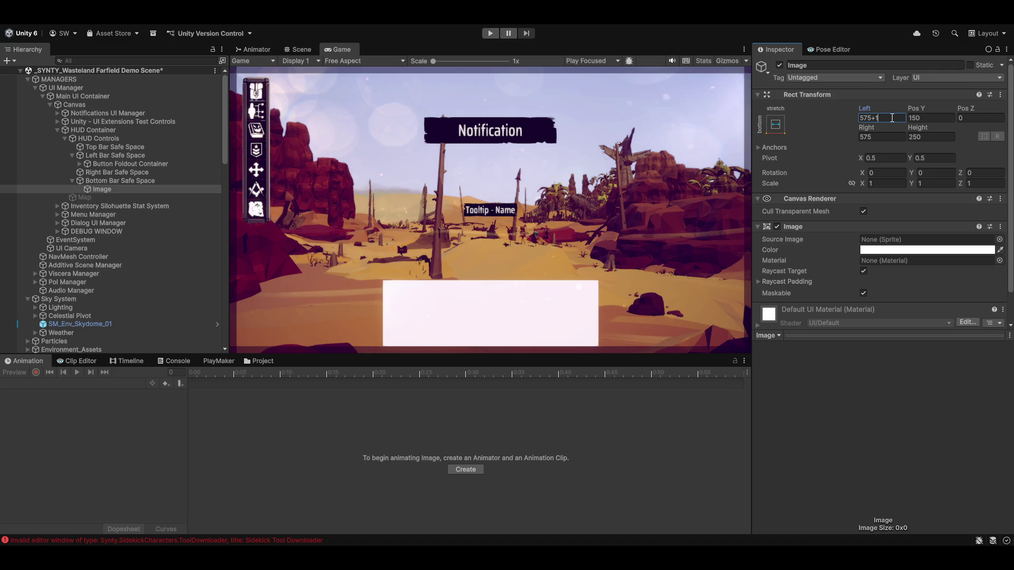
{"action": "key", "text": "Tab"}
{"action": "key", "text": "Tab"}
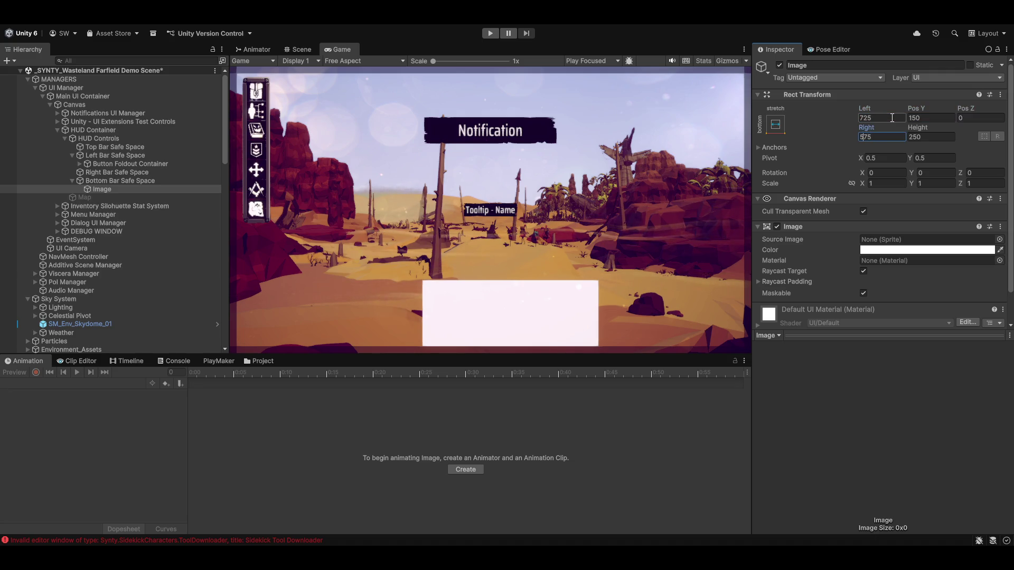
{"action": "key", "text": "BackSpace"}
{"action": "type", "text": "7"}
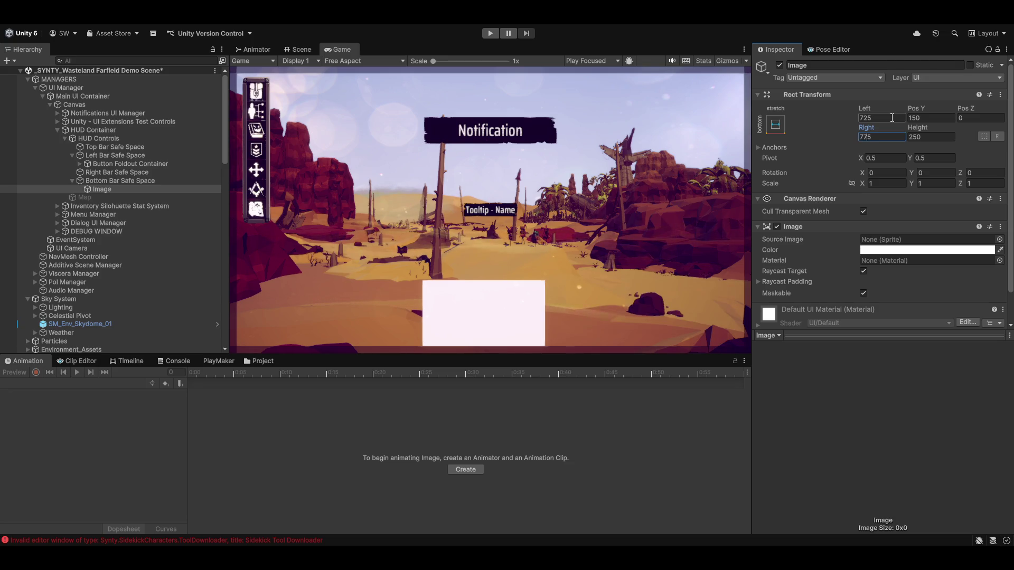
{"action": "key", "text": "BackSpace"}
{"action": "type", "text": "2"}
{"action": "key", "text": "shift+space"}
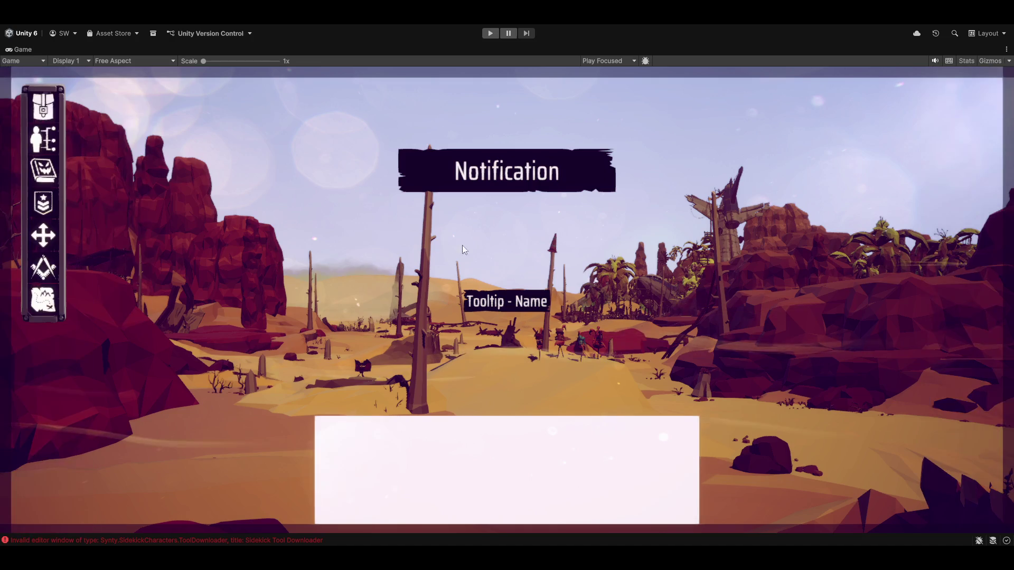
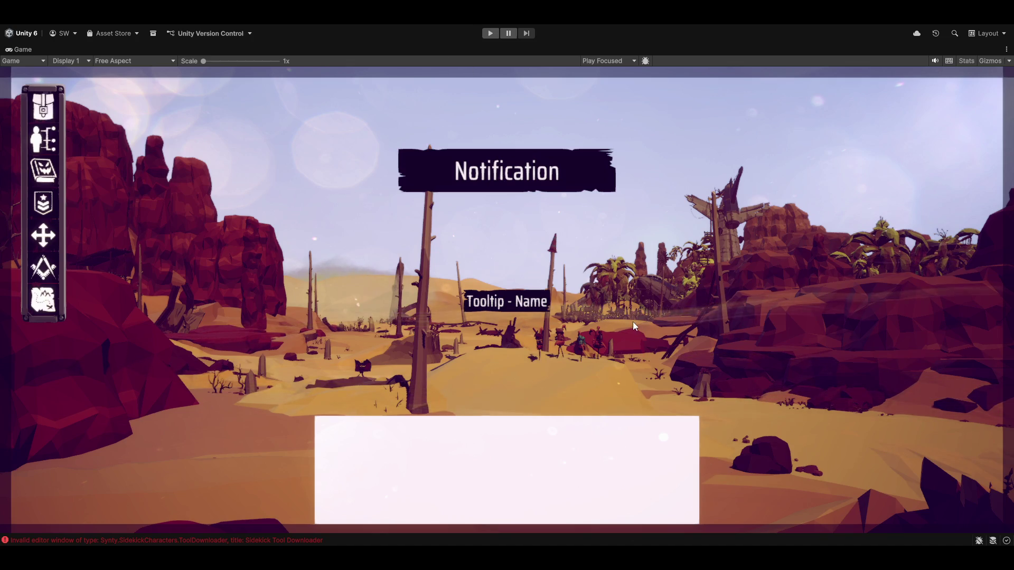
Step: Restore the full editor layout and zoom the Scene view in on the white Image panel
{"action": "key", "text": "shift+space"}
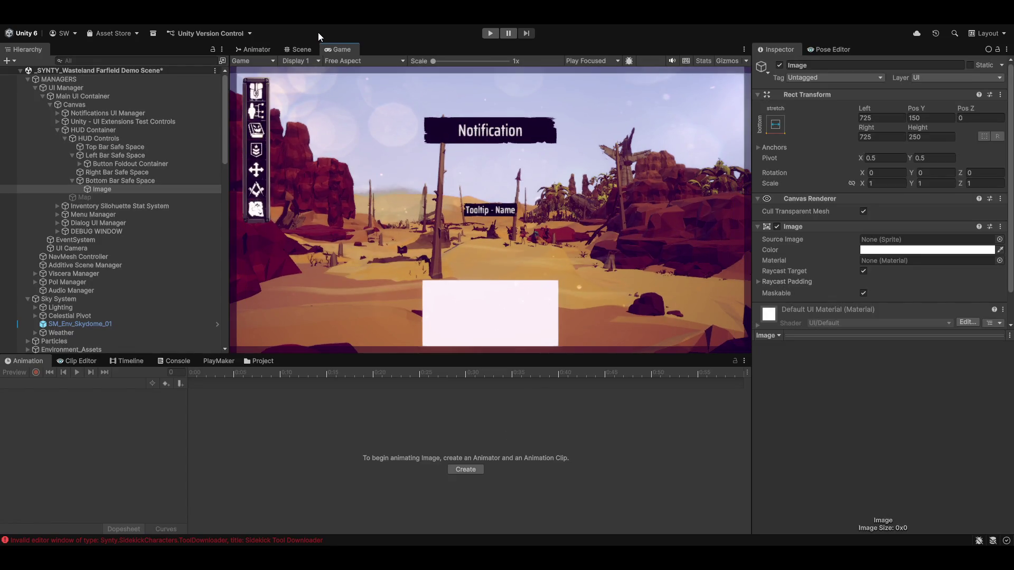
{"action": "left_click", "coordinate": [301, 50]}
{"action": "scroll", "coordinate": [528, 281], "scroll_direction": "up", "scroll_amount": 3}
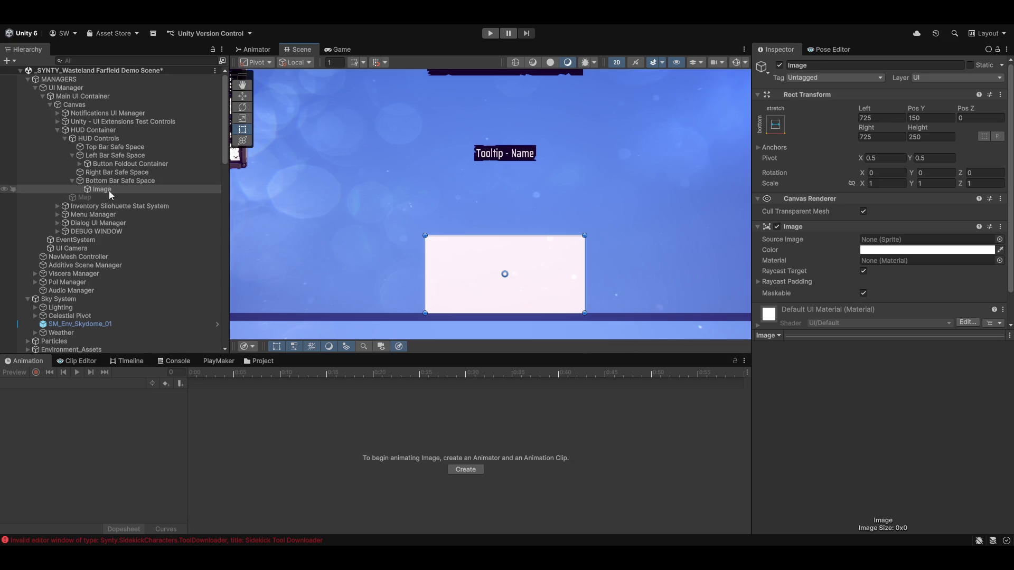
{"action": "key", "text": "Return"}
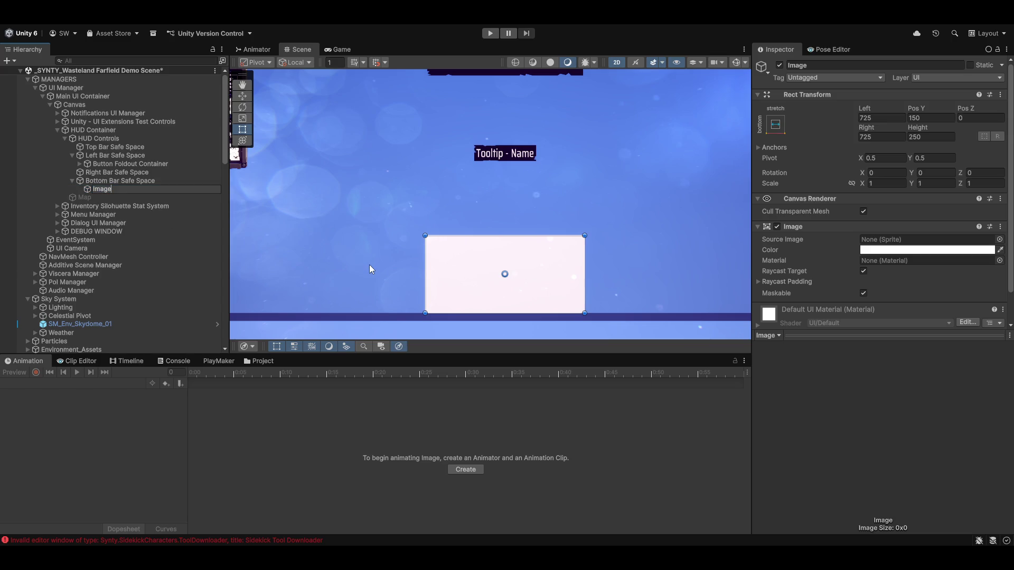
Step: Rename the Image to 'Commander Container', then zoom and pan out to see the whole HUD
{"action": "type", "text": "Commander"}
{"action": "key", "text": "shift+End"}
{"action": "key", "text": "Delete"}
{"action": "type", "text": "Container"}
{"action": "key", "text": "Return"}
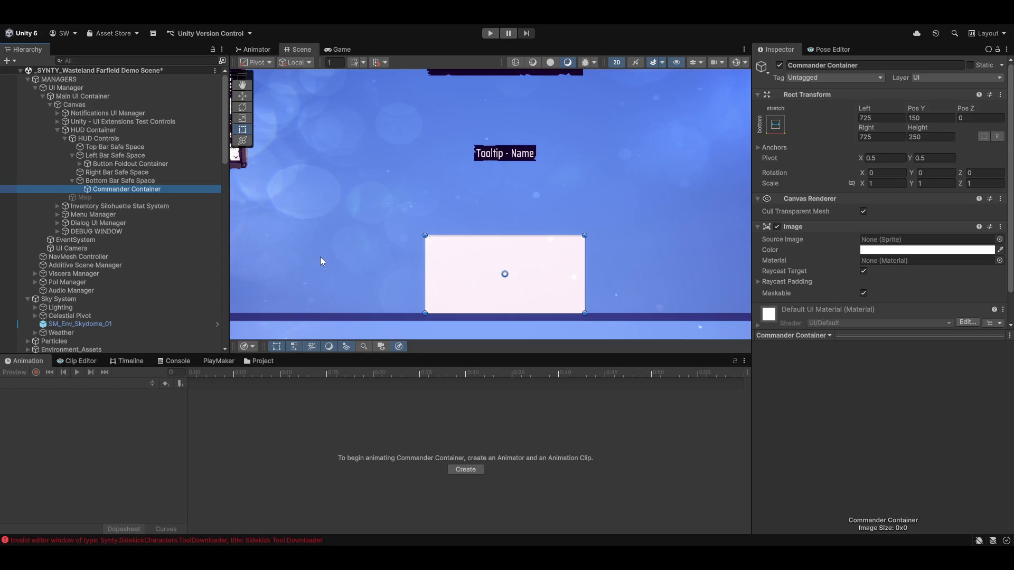
{"action": "scroll", "coordinate": [367, 231], "scroll_direction": "down", "scroll_amount": 2}
{"action": "mouse_move", "coordinate": [316, 244]}
{"action": "left_mouse_down"}
{"action": "mouse_move", "coordinate": [518, 273]}
{"action": "mouse_move", "coordinate": [385, 277]}
{"action": "left_mouse_up"}
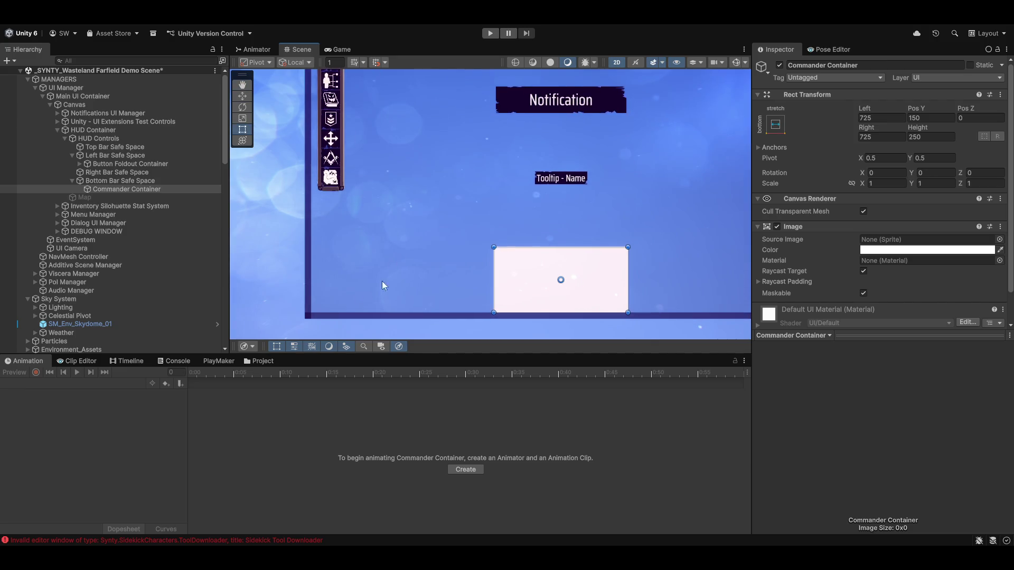
Step: Browse the Video and UI creation submenus in Commander Container's context menu
{"action": "right_click", "coordinate": [116, 191]}
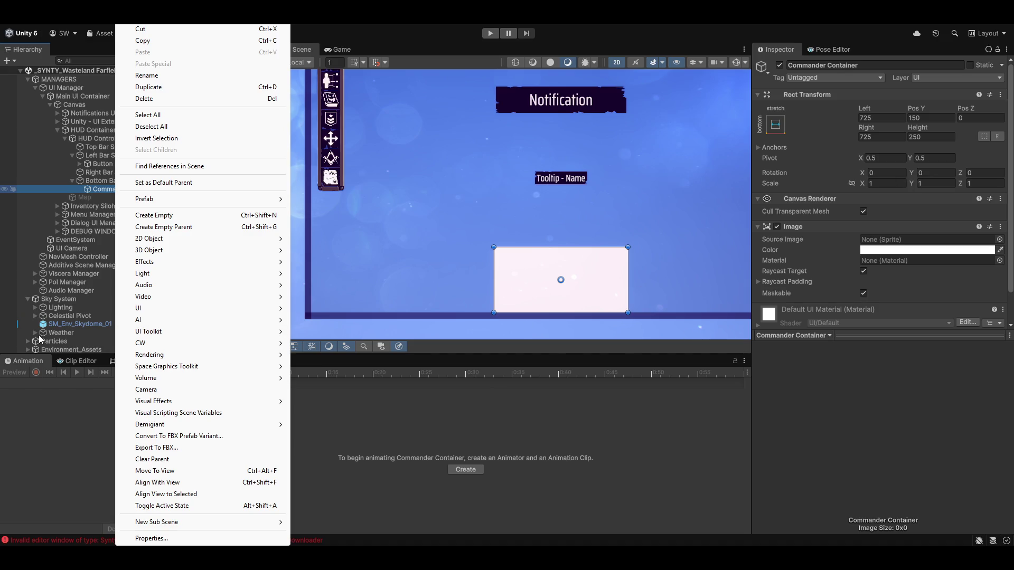
{"action": "mouse_move", "coordinate": [248, 297]}
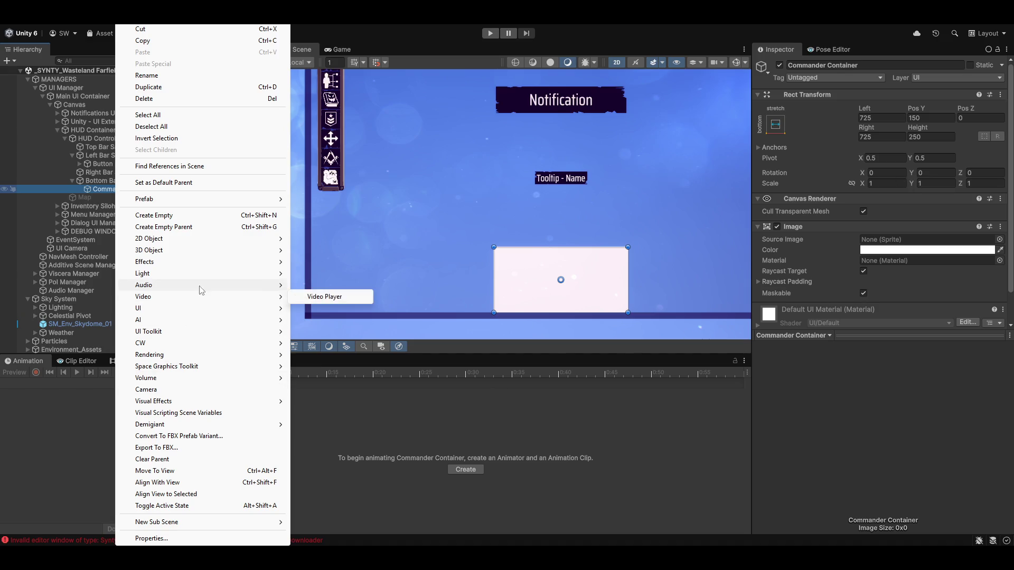
{"action": "mouse_move", "coordinate": [217, 313]}
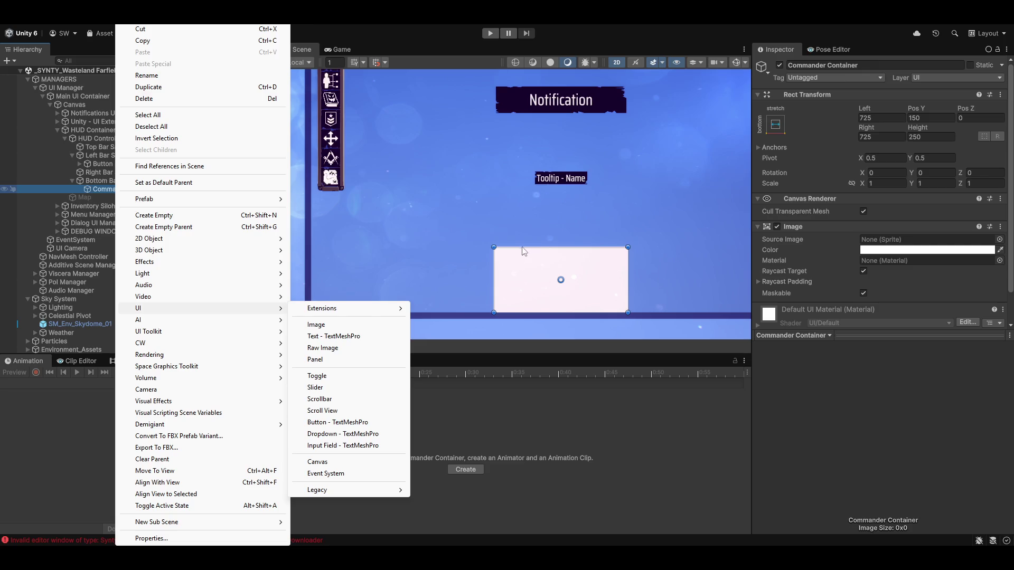
{"action": "key", "text": "Up"}
{"action": "key", "text": "Up"}
{"action": "key", "text": "Up"}
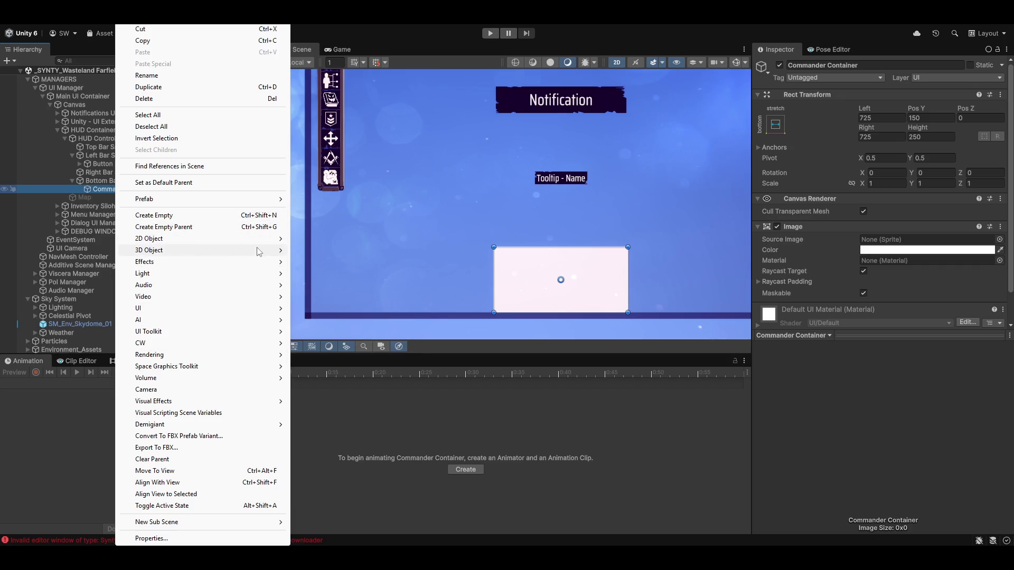
{"action": "mouse_move", "coordinate": [255, 249]}
{"action": "mouse_move", "coordinate": [173, 244]}
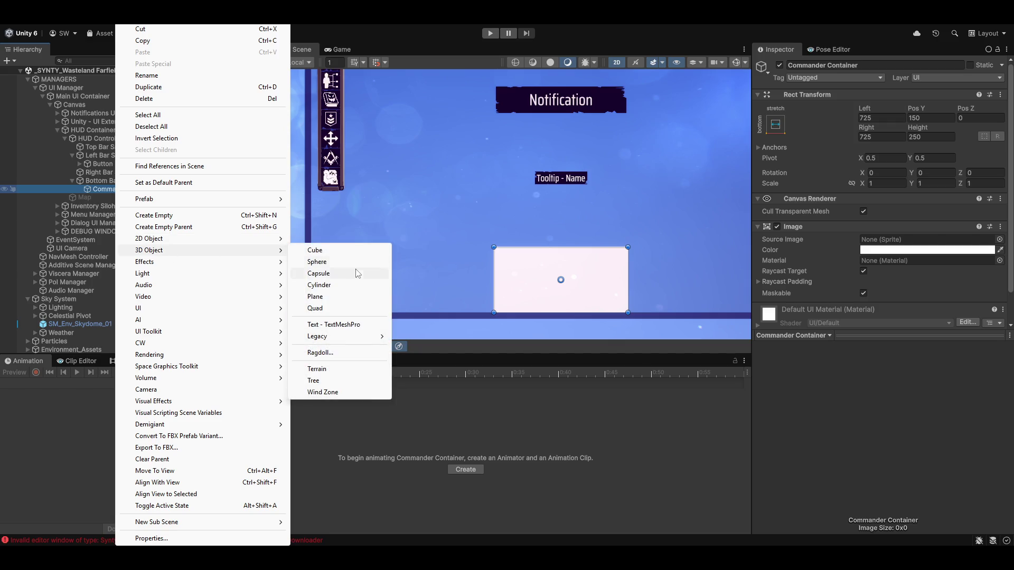
{"action": "mouse_move", "coordinate": [327, 338]}
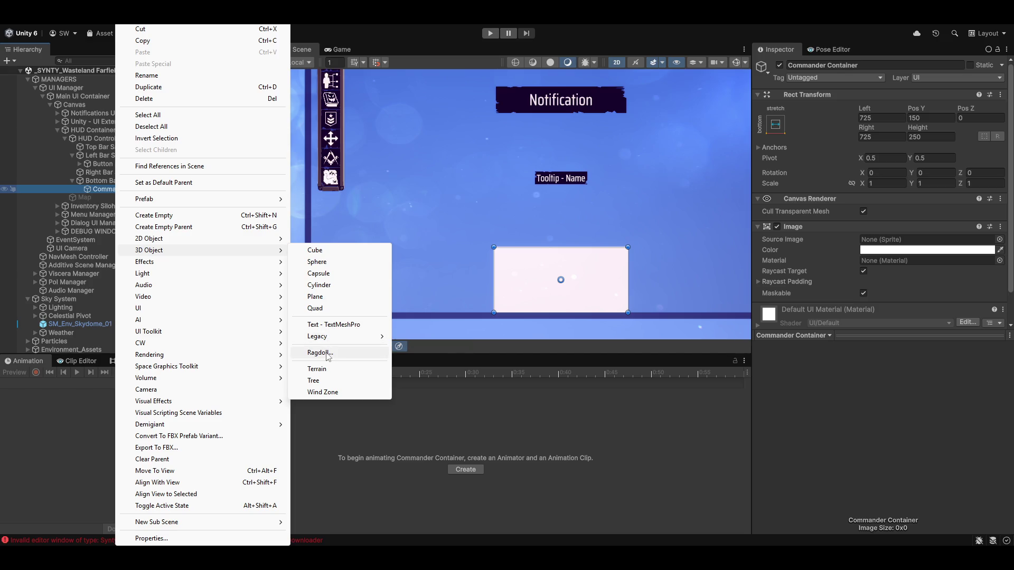
{"action": "mouse_move", "coordinate": [176, 275]}
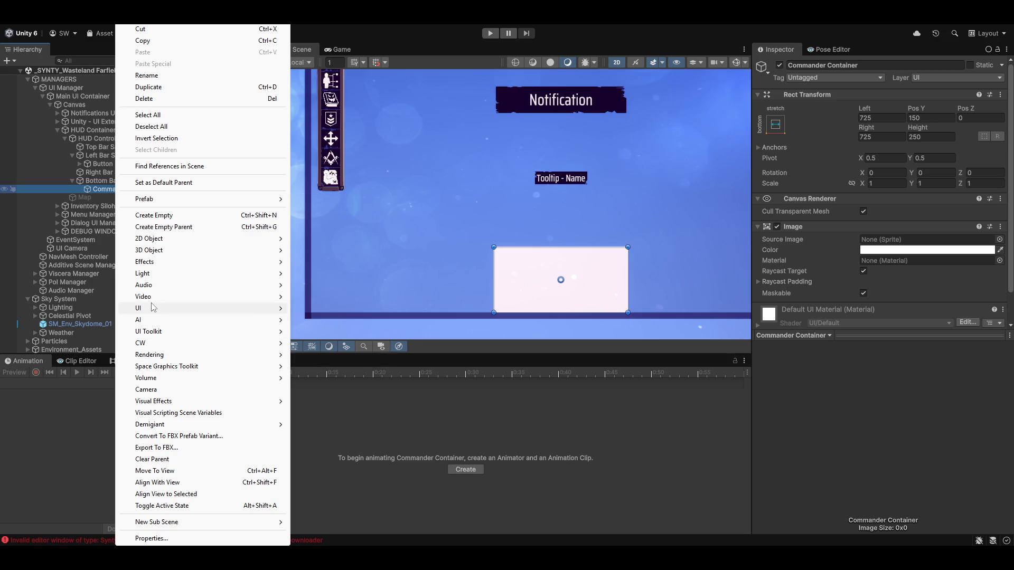
{"action": "mouse_move", "coordinate": [152, 308]}
{"action": "mouse_move", "coordinate": [323, 311]}
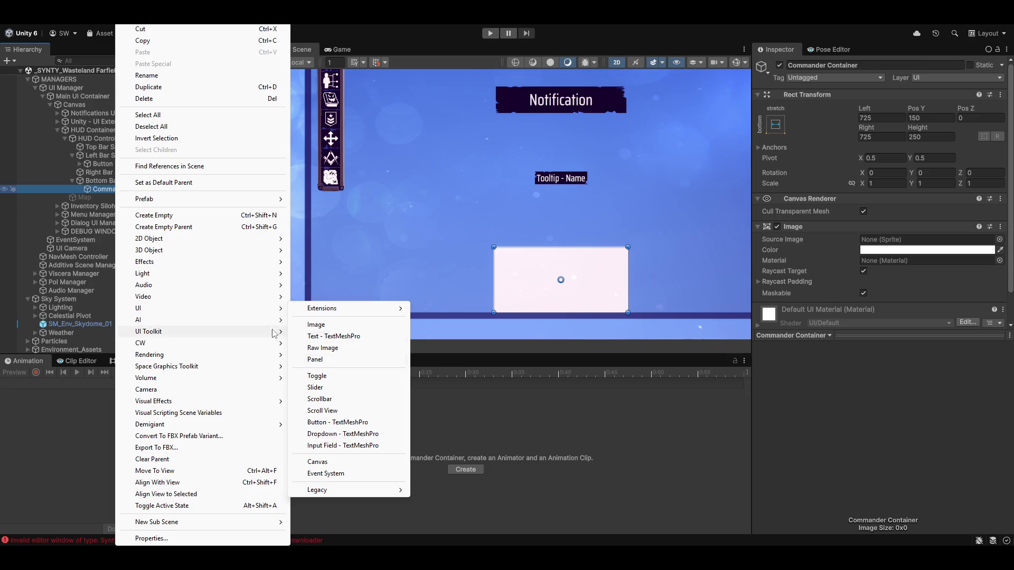
Step: Create an empty child under Commander Container and anchor it middle-left with Alt
{"action": "left_click", "coordinate": [167, 218]}
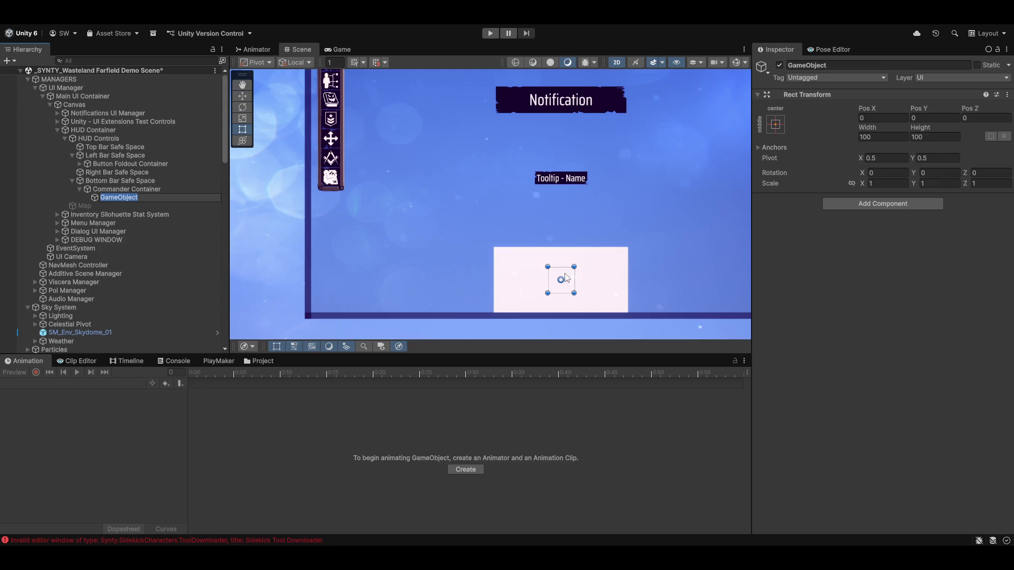
{"action": "left_click_drag", "start_coordinate": [564, 273], "coordinate": [481, 256]}
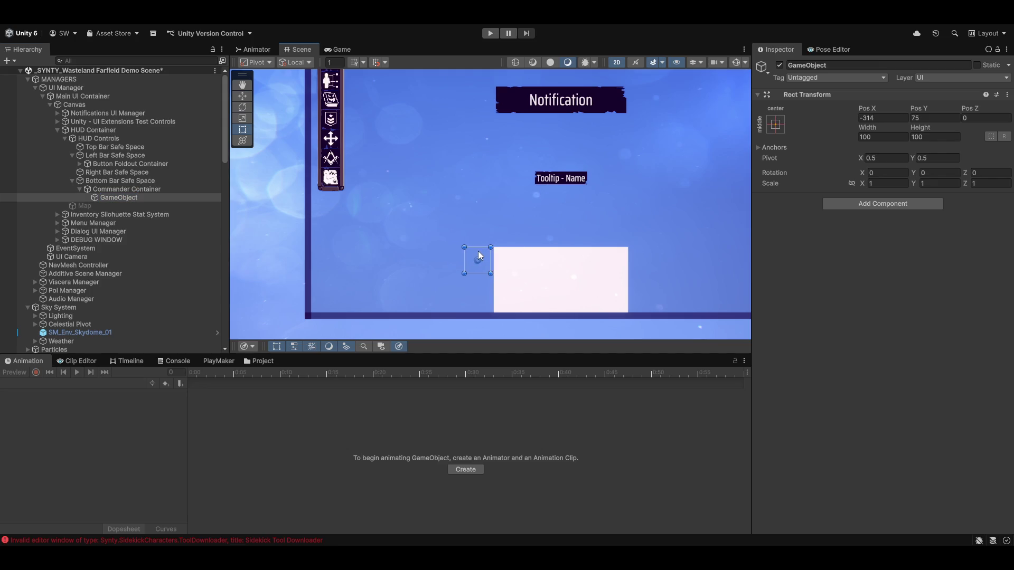
{"action": "scroll", "coordinate": [505, 268], "scroll_direction": "up", "scroll_amount": 4}
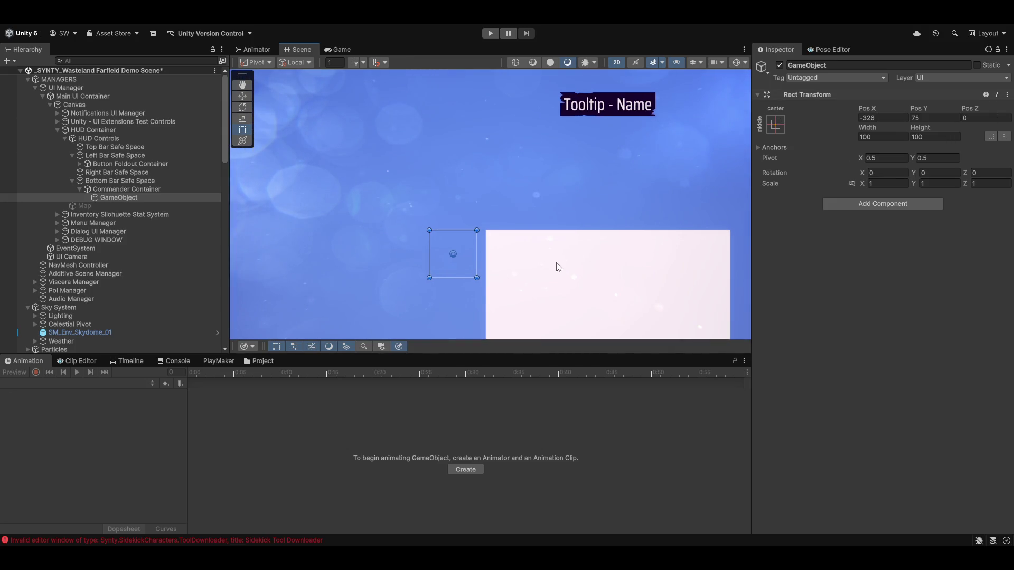
{"action": "left_click", "coordinate": [775, 127]}
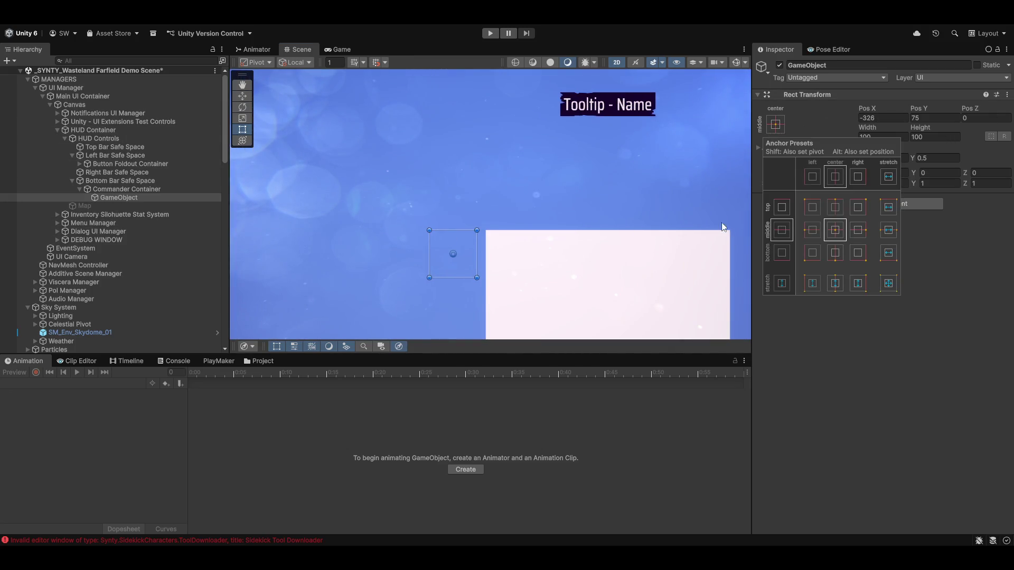
{"action": "key", "text": "alt"}
{"action": "left_click", "coordinate": [820, 231], "text": "alt"}
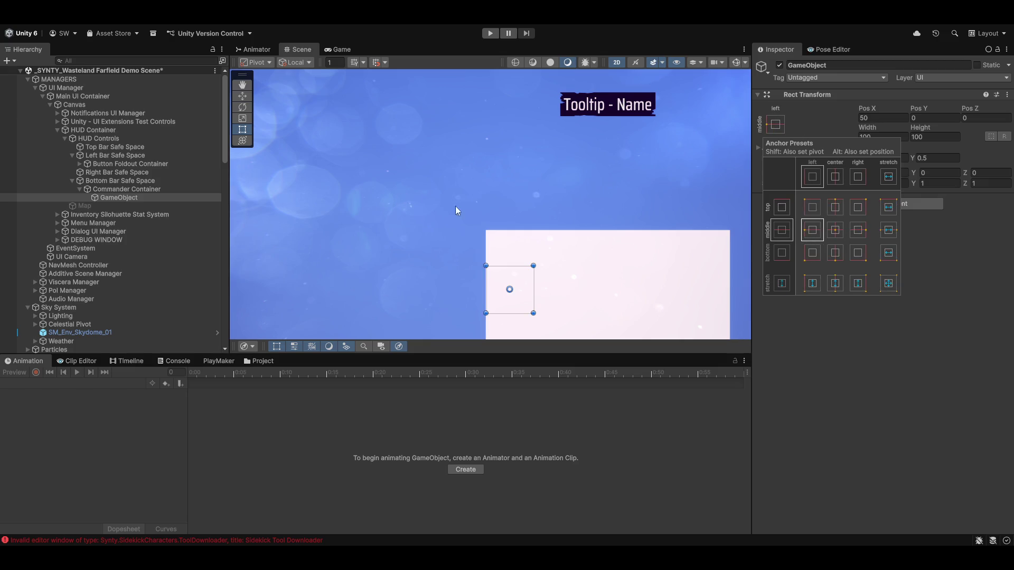
{"action": "scroll", "coordinate": [566, 291], "scroll_direction": "down", "scroll_amount": 2}
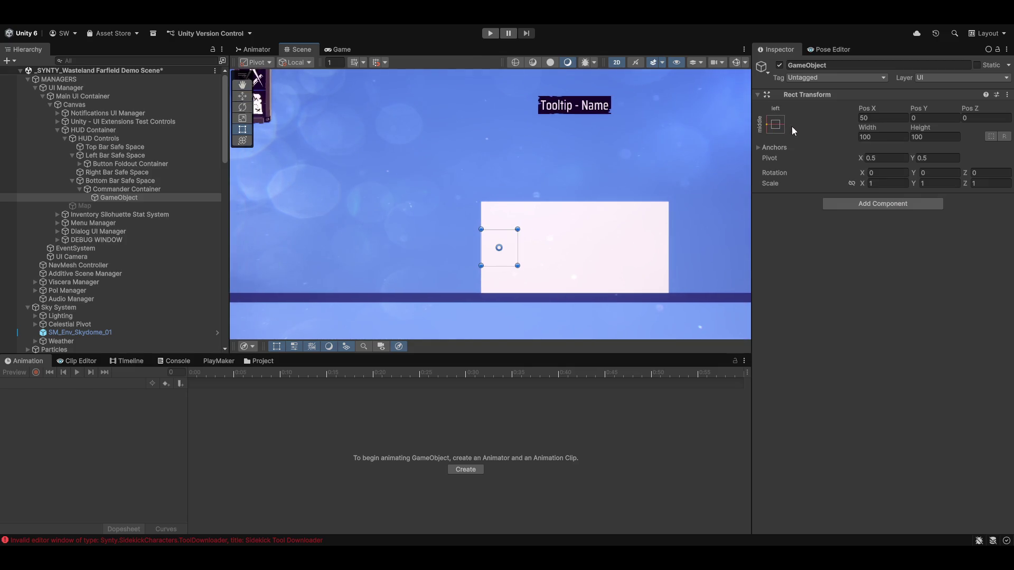
Step: Re-anchor the empty object to the top-left corner at Pos X -50
{"action": "left_click", "coordinate": [881, 120]}
{"action": "type", "text": "0"}
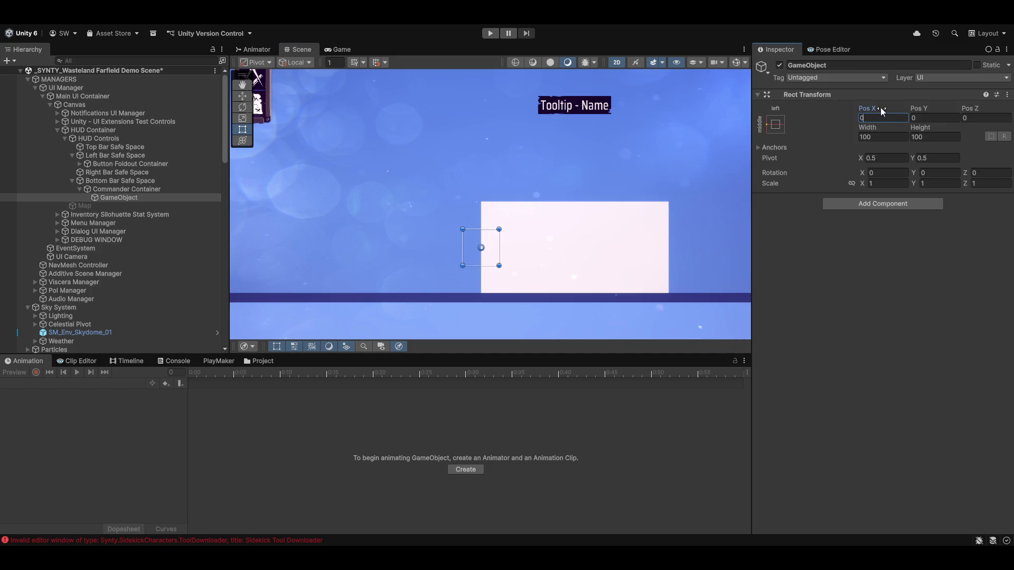
{"action": "mouse_move", "coordinate": [882, 109]}
{"action": "left_mouse_down"}
{"action": "mouse_move", "coordinate": [723, 119]}
{"action": "mouse_move", "coordinate": [813, 109]}
{"action": "mouse_move", "coordinate": [958, 119]}
{"action": "left_mouse_up"}
{"action": "left_click", "coordinate": [900, 118]}
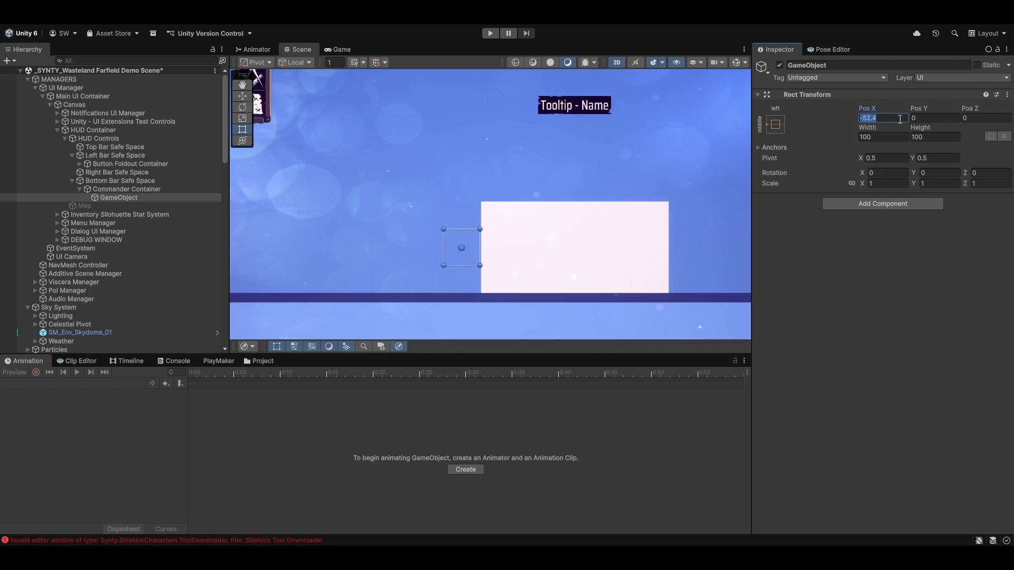
{"action": "type", "text": "-50"}
{"action": "left_click", "coordinate": [775, 125]}
{"action": "left_click", "coordinate": [813, 209], "text": "alt"}
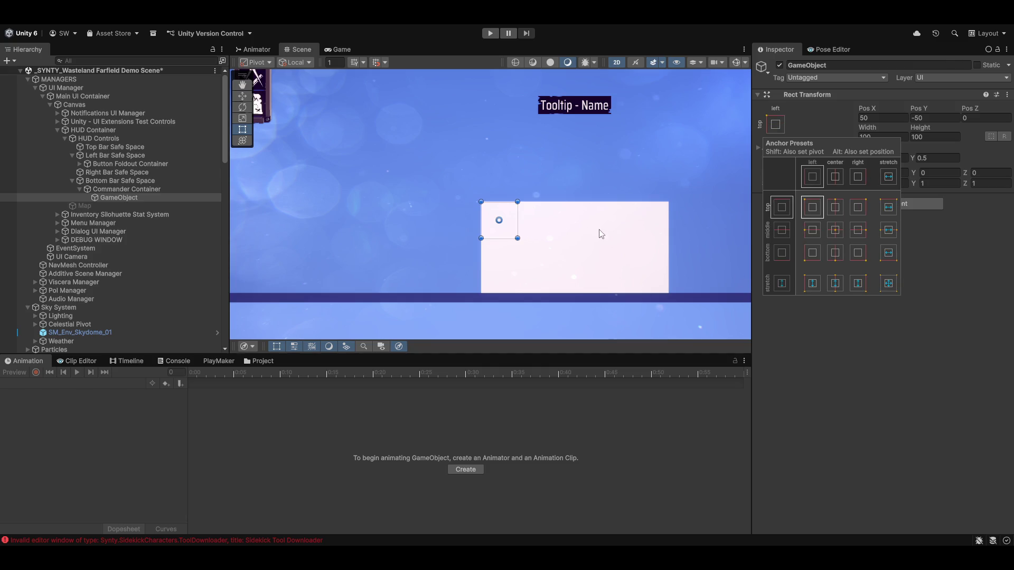
{"action": "left_click", "coordinate": [888, 118]}
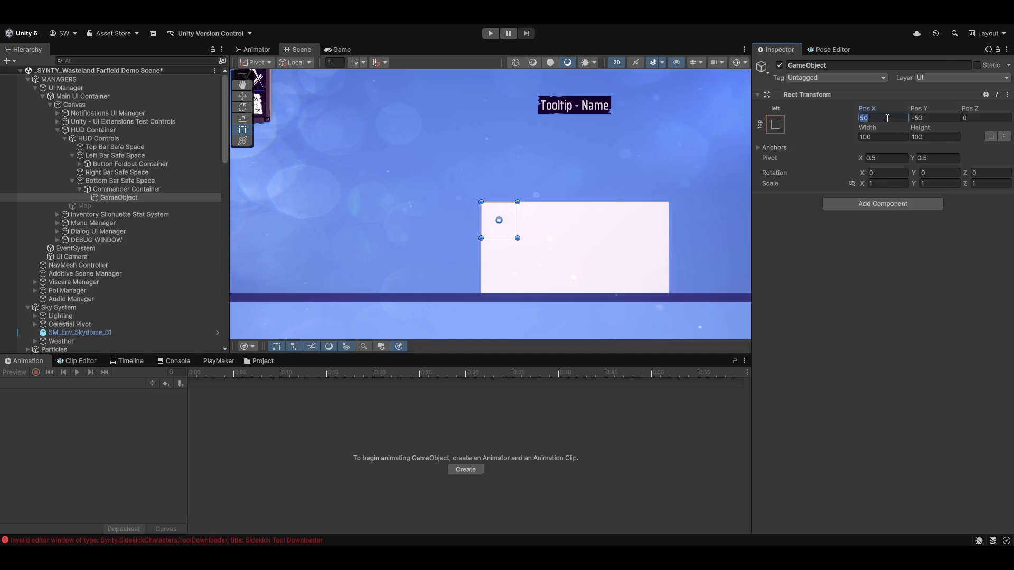
{"action": "type", "text": "-50"}
Step: Stretch the empty object's height to 250 and select its name for editing
{"action": "left_click_drag", "start_coordinate": [459, 238], "coordinate": [460, 293]}
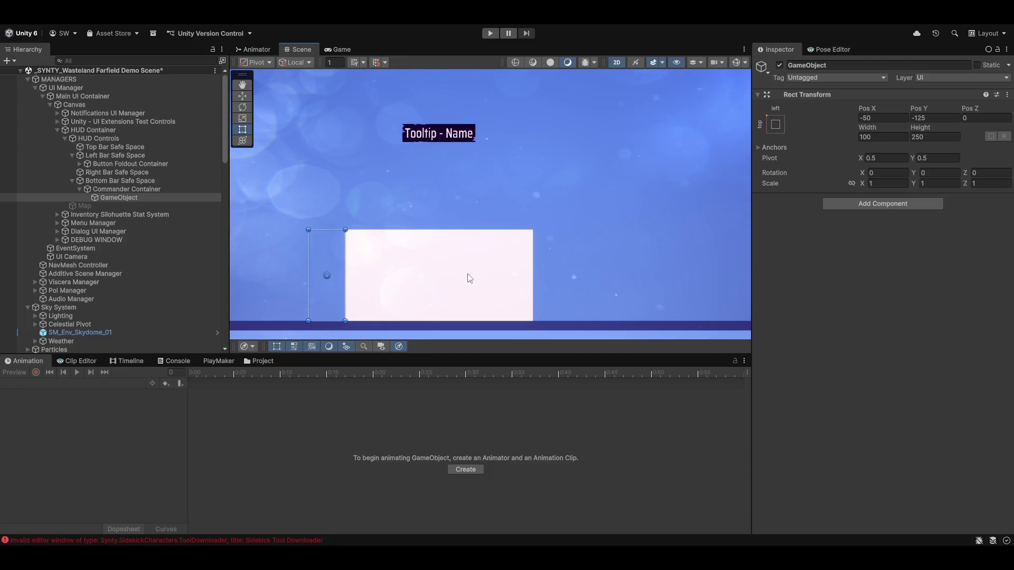
{"action": "left_click", "coordinate": [112, 200]}
{"action": "left_click", "coordinate": [126, 198]}
{"action": "key", "text": "End"}
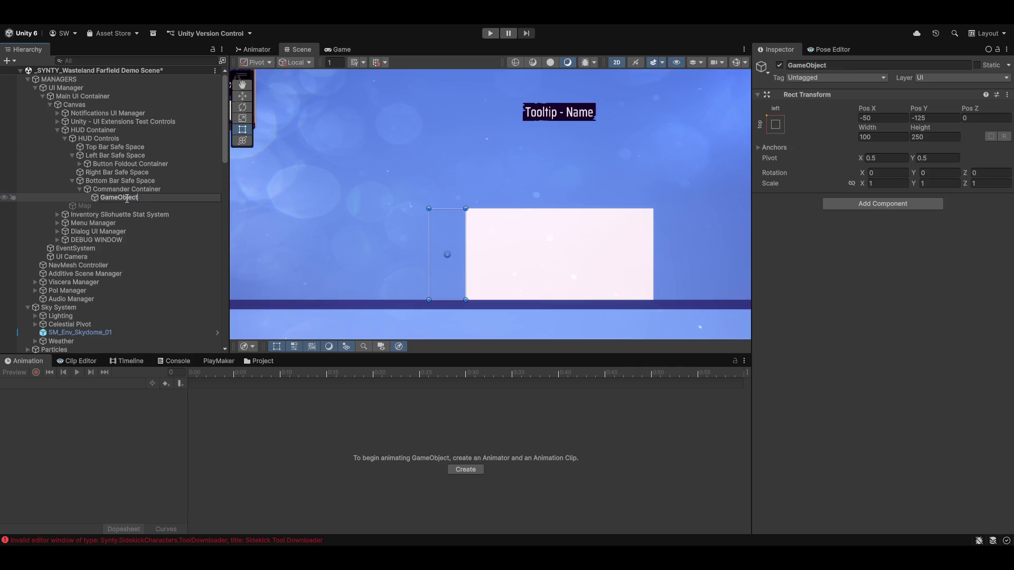
Step: Name the empty child 'Quick Slot'
{"action": "key", "text": "BackSpace"}
{"action": "key", "text": "BackSpace"}
{"action": "key", "text": "BackSpace"}
{"action": "type", "text": "Quick Slot"}
{"action": "key", "text": "Return"}
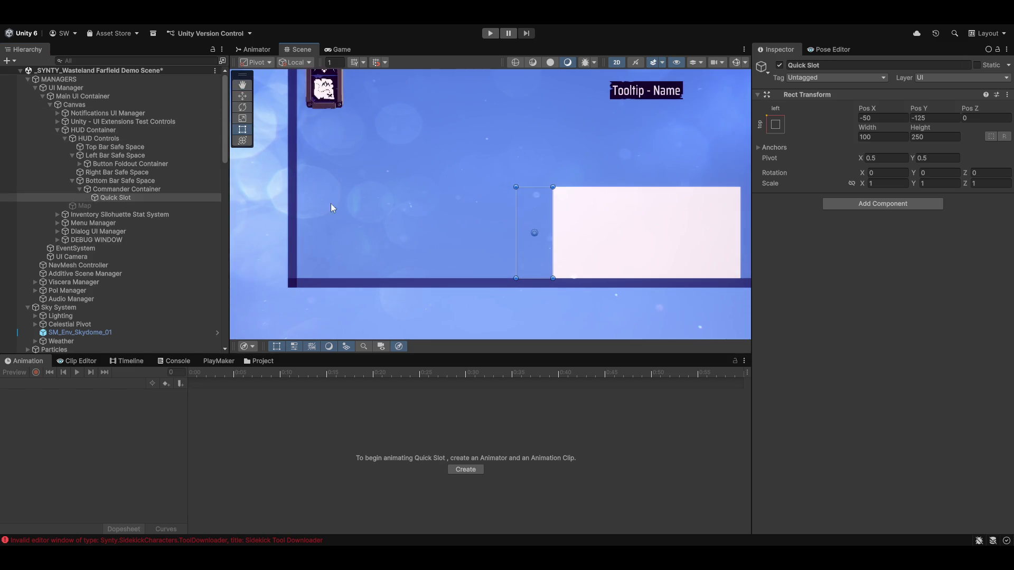
Step: Pan and zoom the Scene view to frame the whole canvas, Notification banner and Quick Slot
{"action": "scroll", "coordinate": [411, 249], "scroll_direction": "right", "scroll_amount": 5}
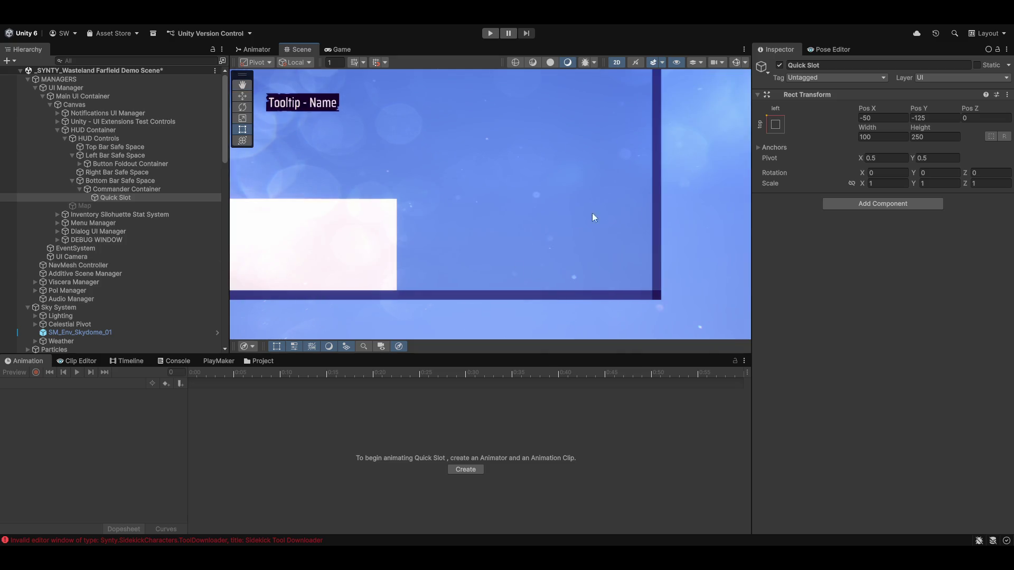
{"action": "scroll", "coordinate": [479, 277], "scroll_direction": "left", "scroll_amount": 5}
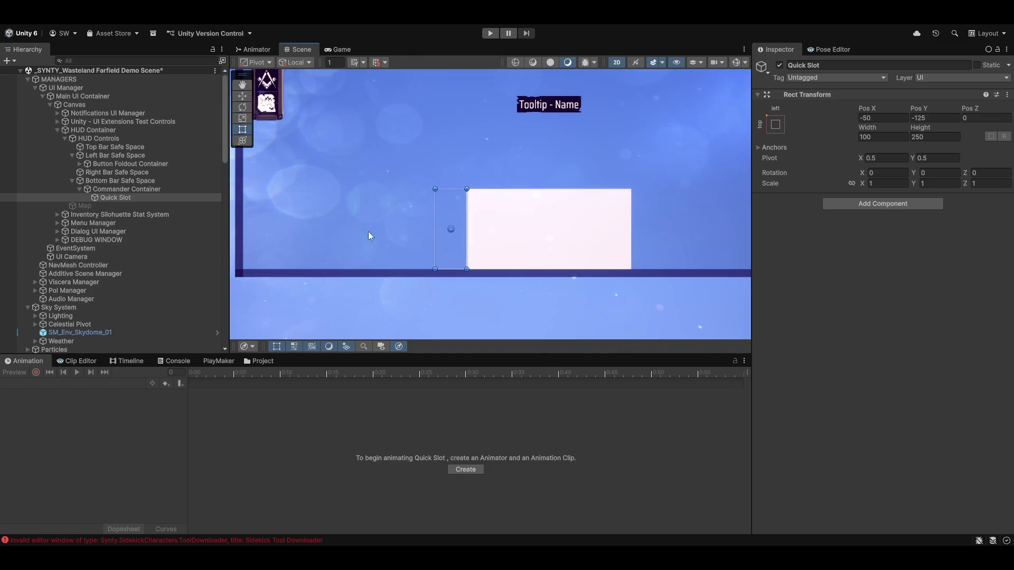
{"action": "scroll", "coordinate": [351, 252], "scroll_direction": "up", "scroll_amount": 2}
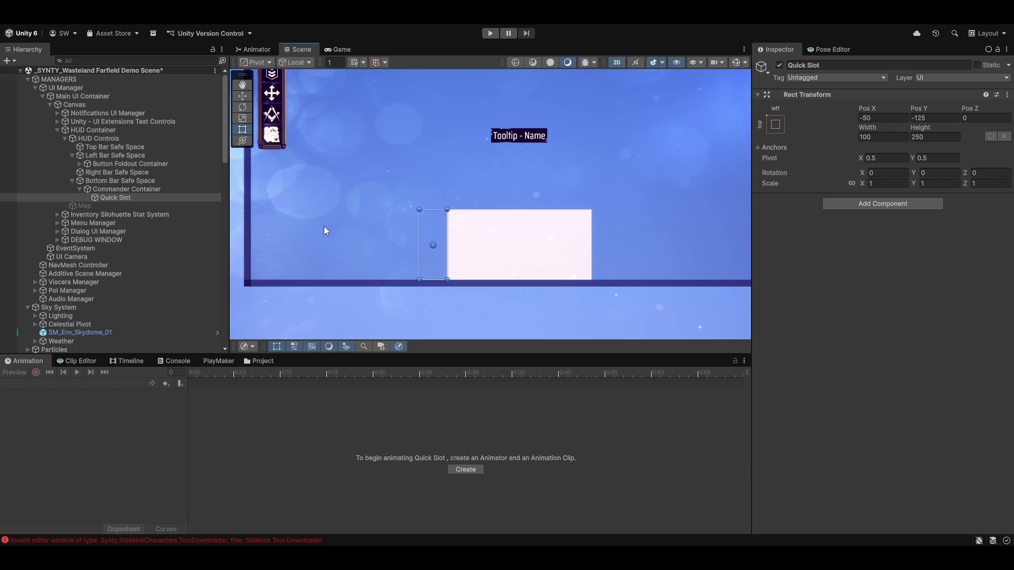
{"action": "scroll", "coordinate": [554, 261], "scroll_direction": "right", "scroll_amount": 3}
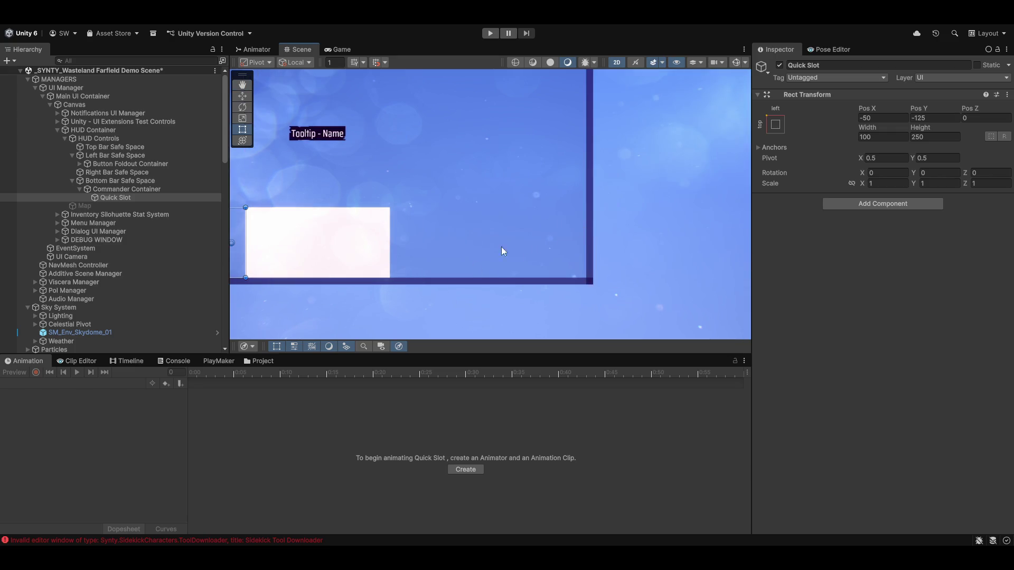
{"action": "scroll", "coordinate": [544, 249], "scroll_direction": "left", "scroll_amount": 5}
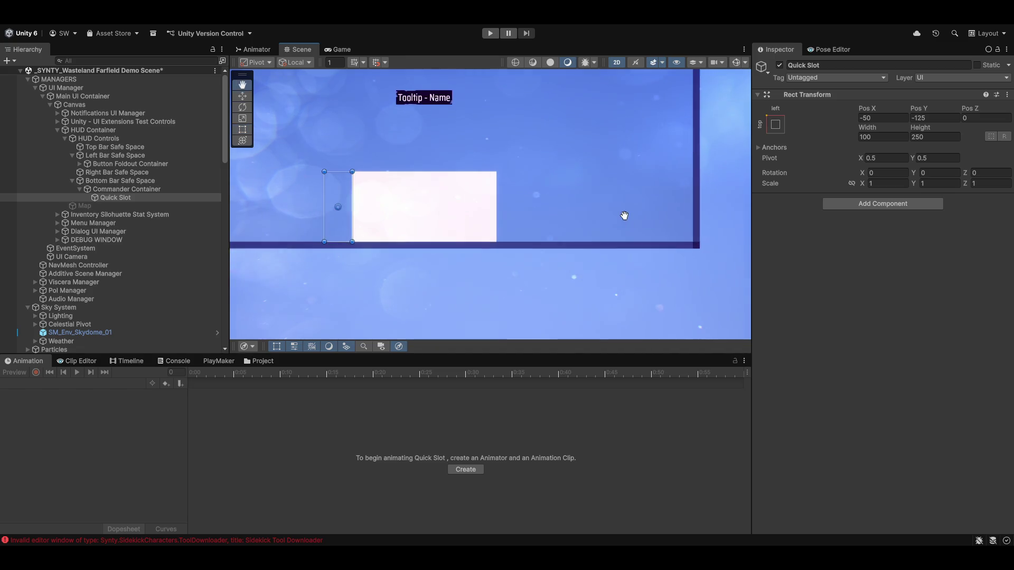
{"action": "scroll", "coordinate": [624, 259], "scroll_direction": "right", "scroll_amount": 2}
{"action": "scroll", "coordinate": [561, 283], "scroll_direction": "down", "scroll_amount": 4}
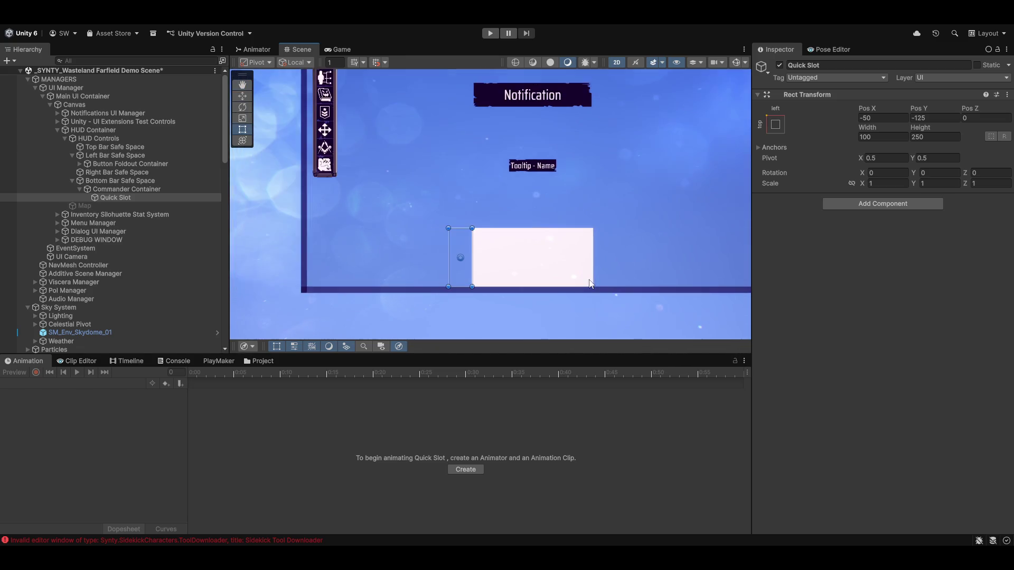
{"action": "scroll", "coordinate": [575, 266], "scroll_direction": "down", "scroll_amount": 2}
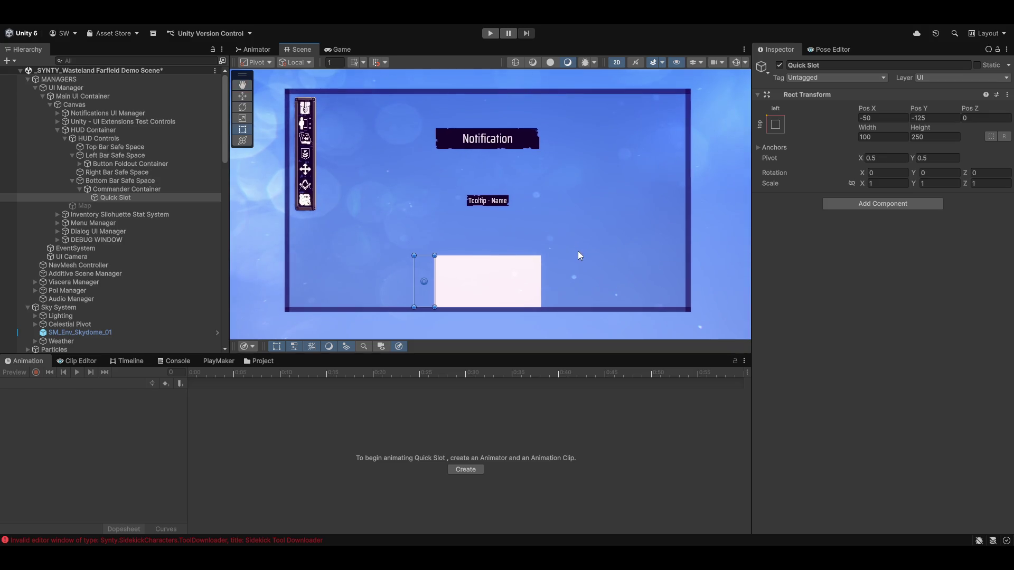
{"action": "key", "text": "t"}
{"action": "left_click", "coordinate": [115, 189]}
{"action": "left_click", "coordinate": [115, 198]}
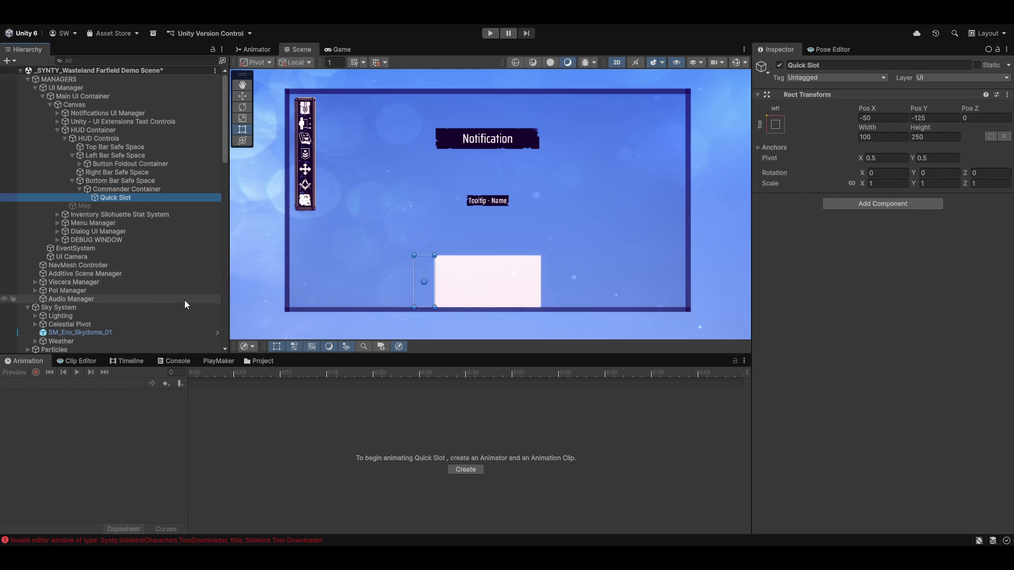
{"action": "key", "text": "Up"}
{"action": "key", "text": "Down"}
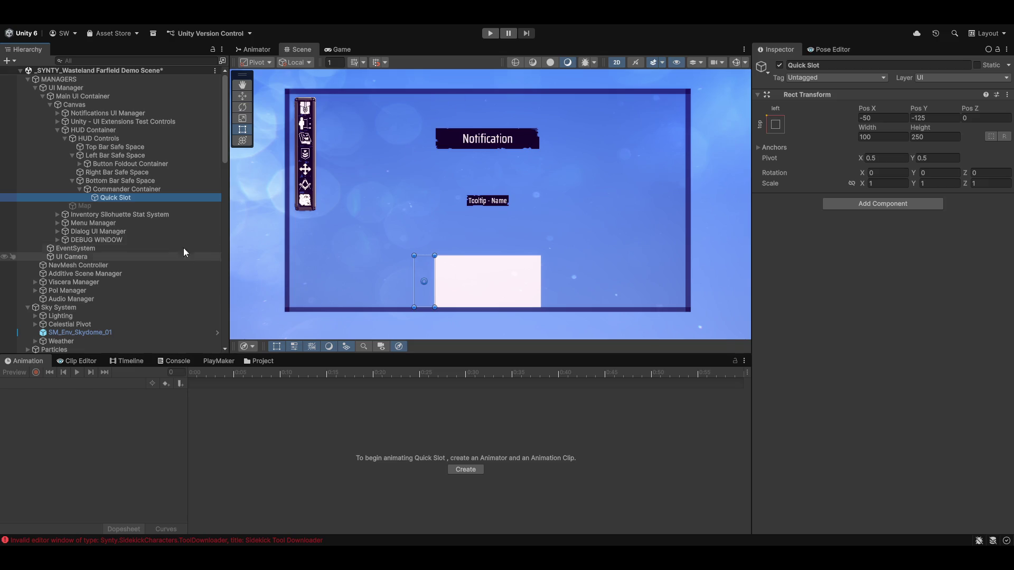
{"action": "scroll", "coordinate": [430, 276], "scroll_direction": "up", "scroll_amount": 2}
{"action": "mouse_move", "coordinate": [403, 275]}
{"action": "left_mouse_down"}
{"action": "mouse_move", "coordinate": [433, 257]}
{"action": "mouse_move", "coordinate": [625, 274]}
{"action": "left_mouse_up"}
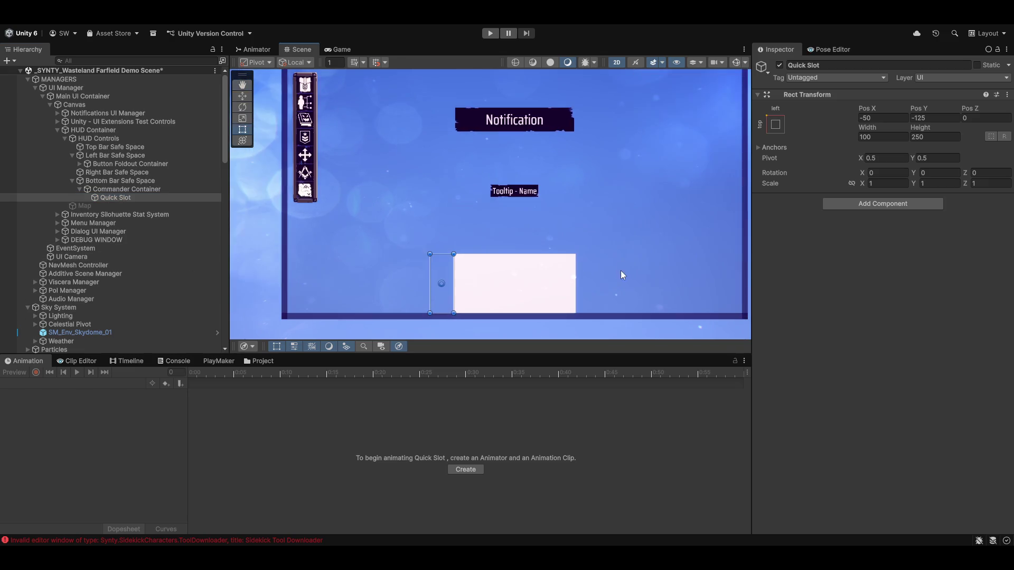
{"action": "scroll", "coordinate": [494, 271], "scroll_direction": "down", "scroll_amount": 2}
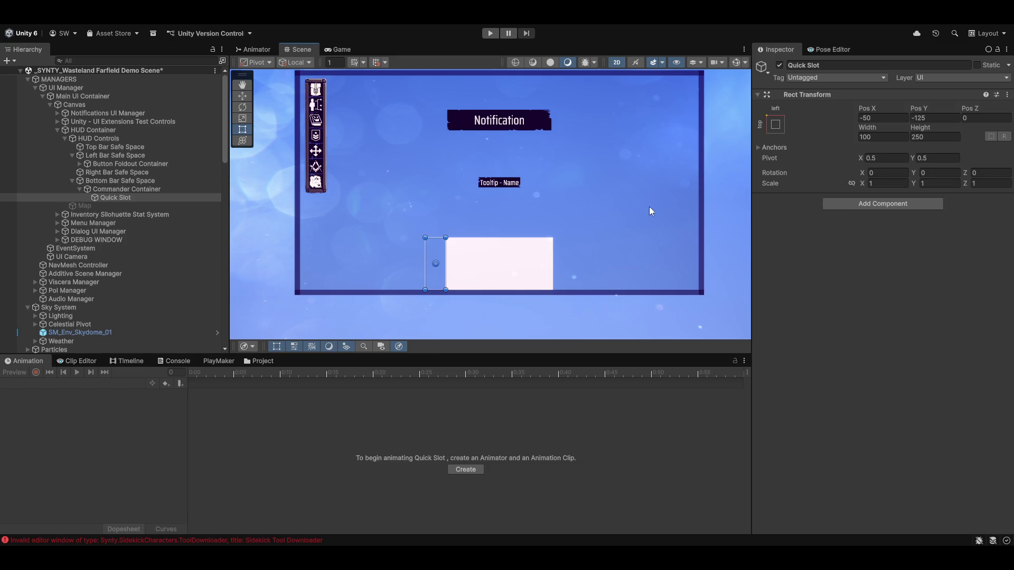
{"action": "left_click_drag", "start_coordinate": [650, 207], "coordinate": [648, 219]}
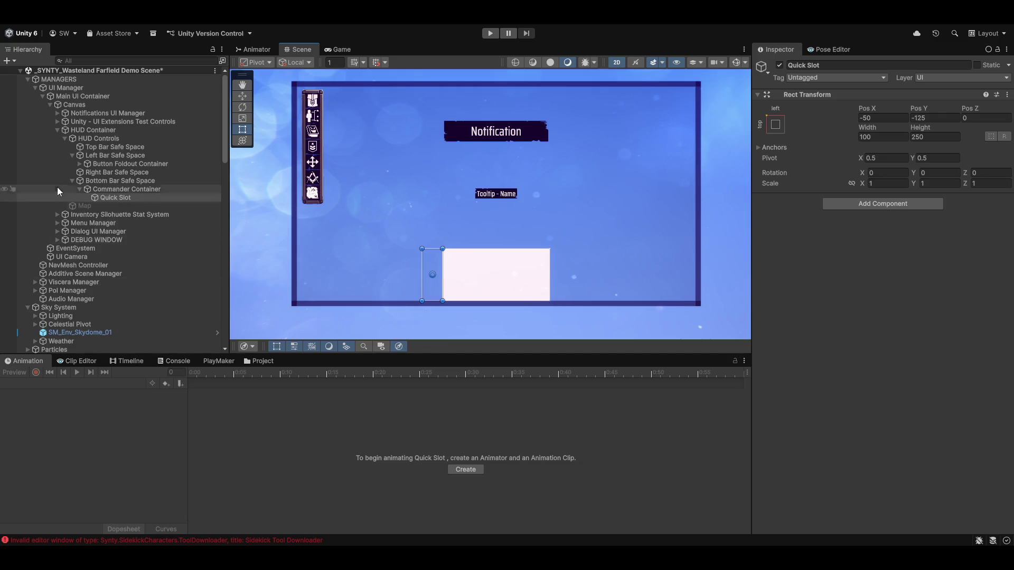
{"action": "left_click", "coordinate": [99, 180]}
{"action": "left_click", "coordinate": [106, 188]}
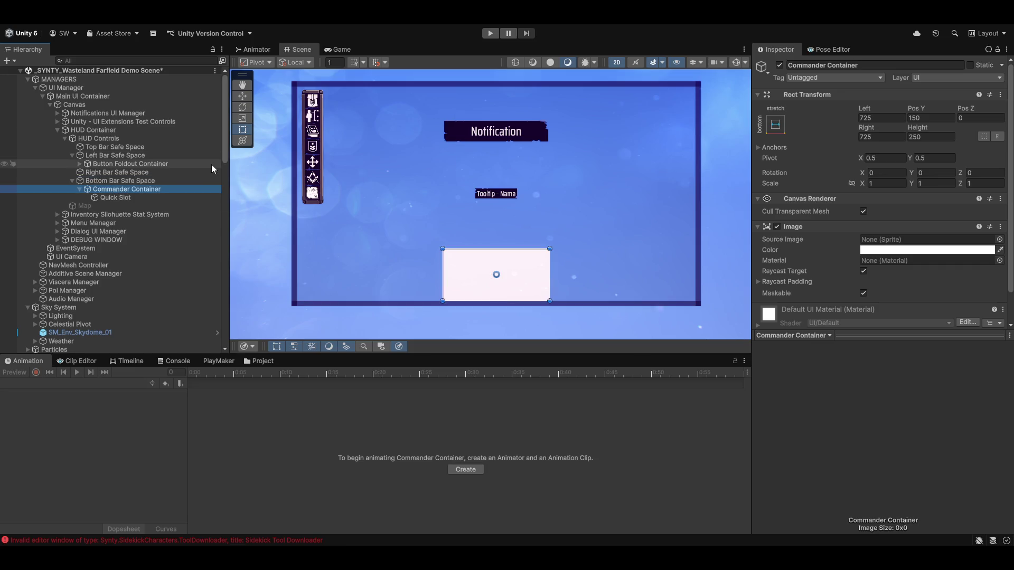
{"action": "left_click", "coordinate": [138, 196]}
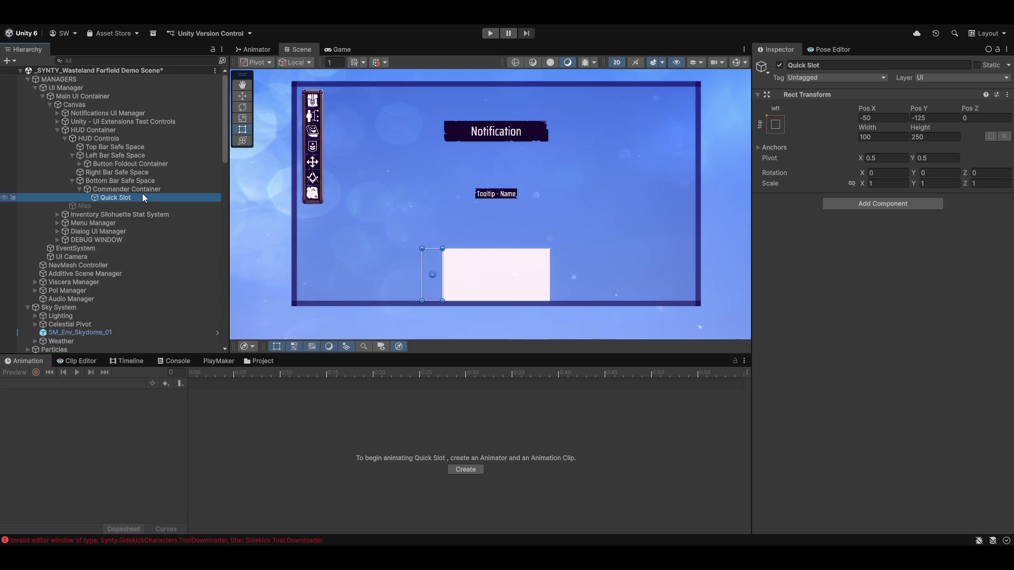
Step: Delete Quick Slot, duplicate Commander Container and anchor the copy bottom-right
{"action": "key", "text": "Delete"}
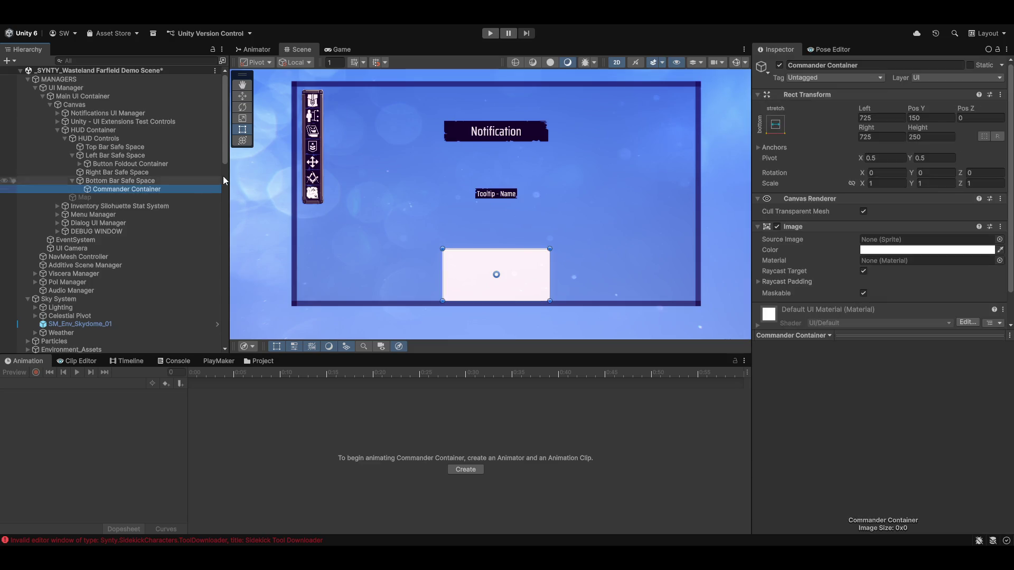
{"action": "key", "text": "ctrl+d"}
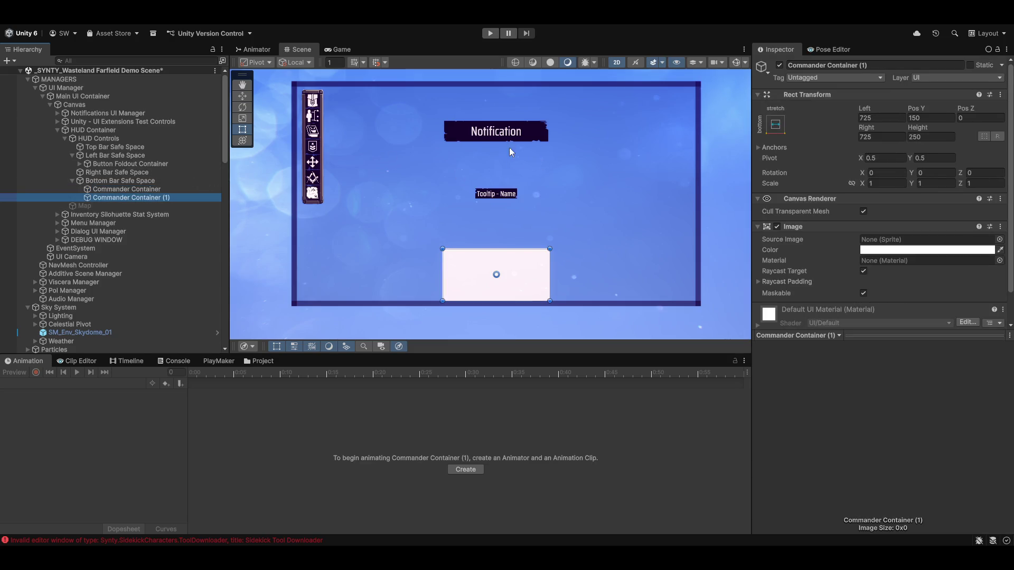
{"action": "left_click", "coordinate": [775, 124]}
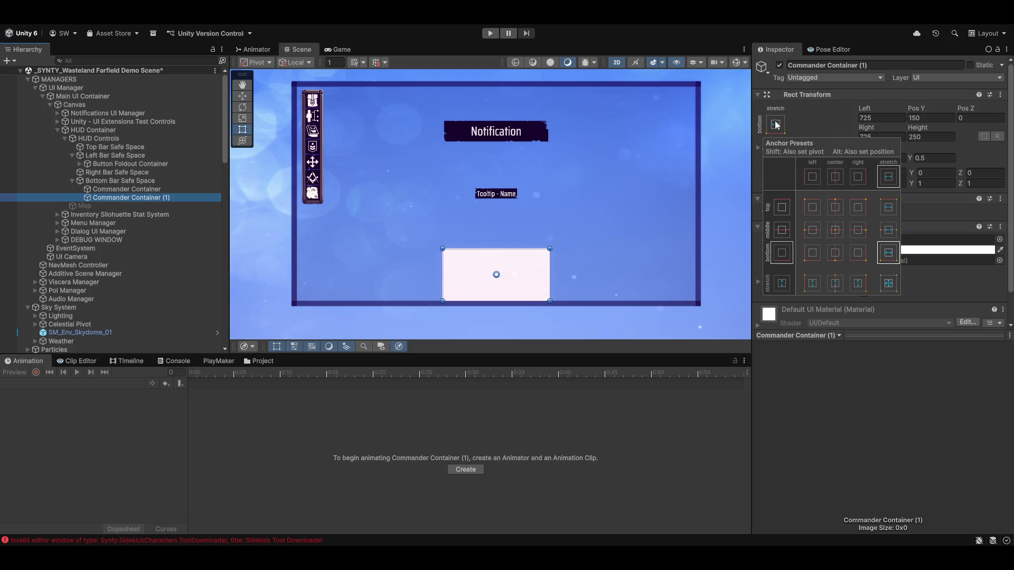
{"action": "left_click", "coordinate": [861, 251], "text": "alt"}
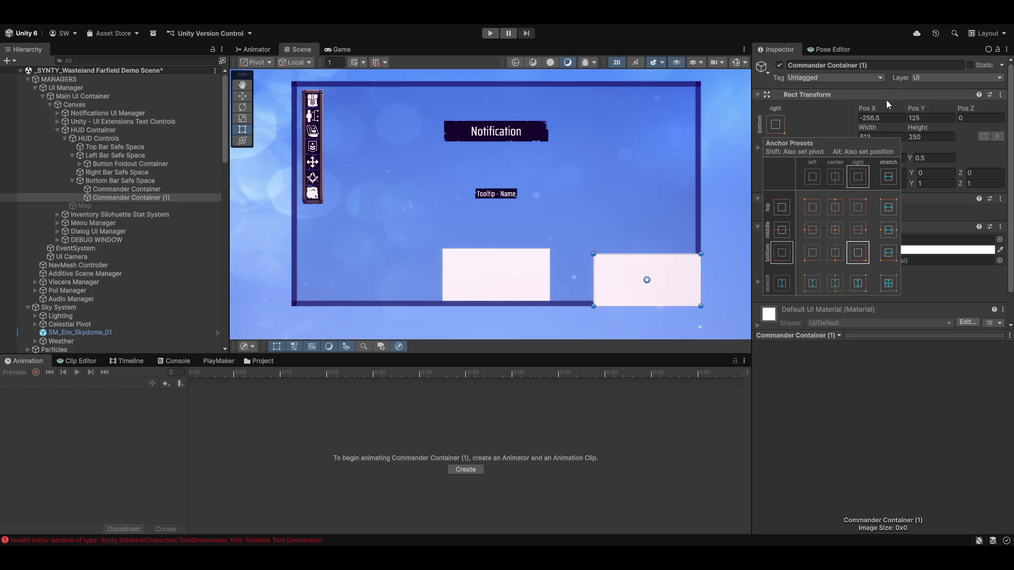
{"action": "left_click", "coordinate": [775, 124]}
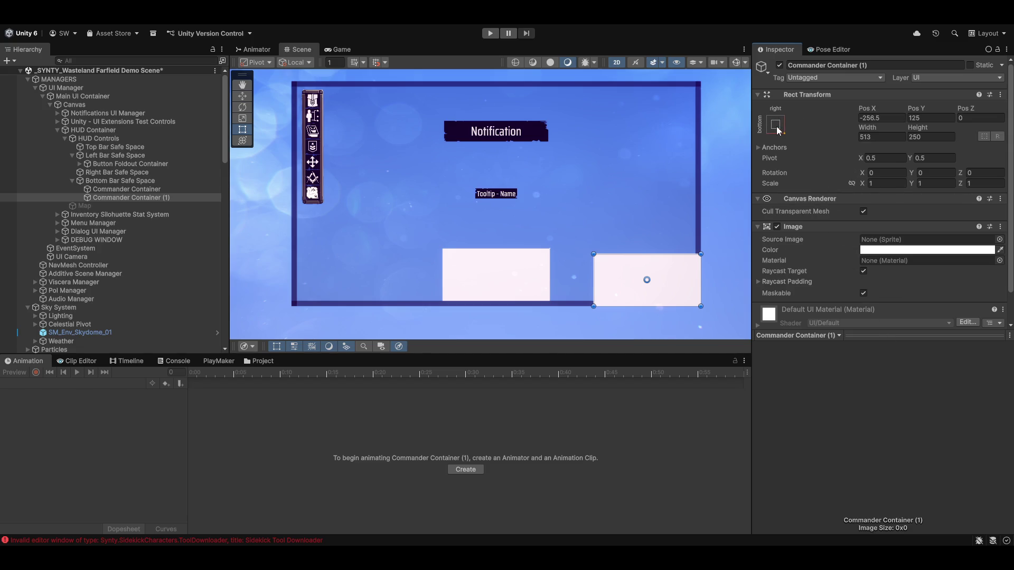
Step: Re-anchor the duplicate bottom-centre with pivot and position set via Shift+Alt presets
{"action": "left_click", "coordinate": [774, 124]}
{"action": "key", "text": "alt"}
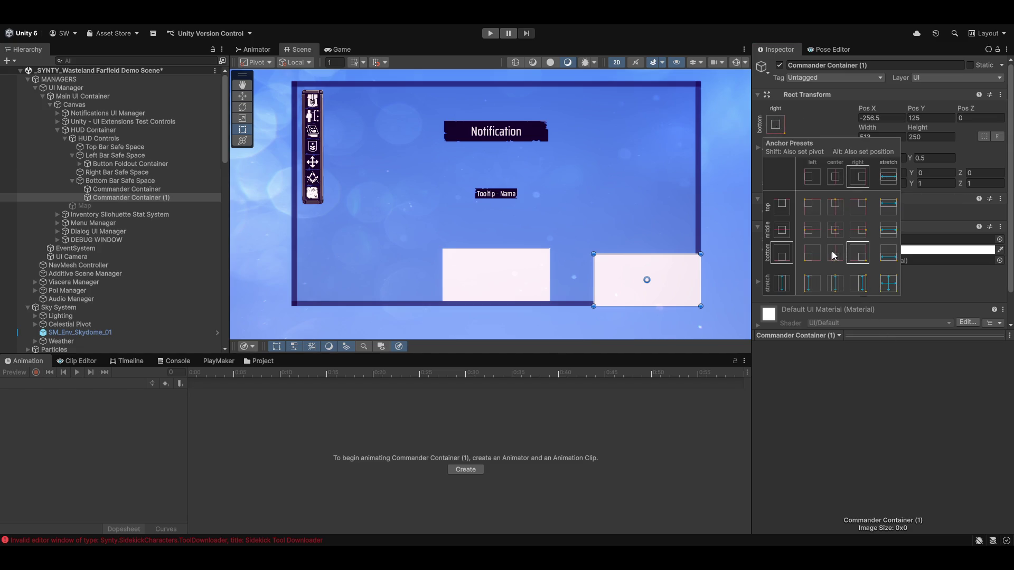
{"action": "key", "text": "shift"}
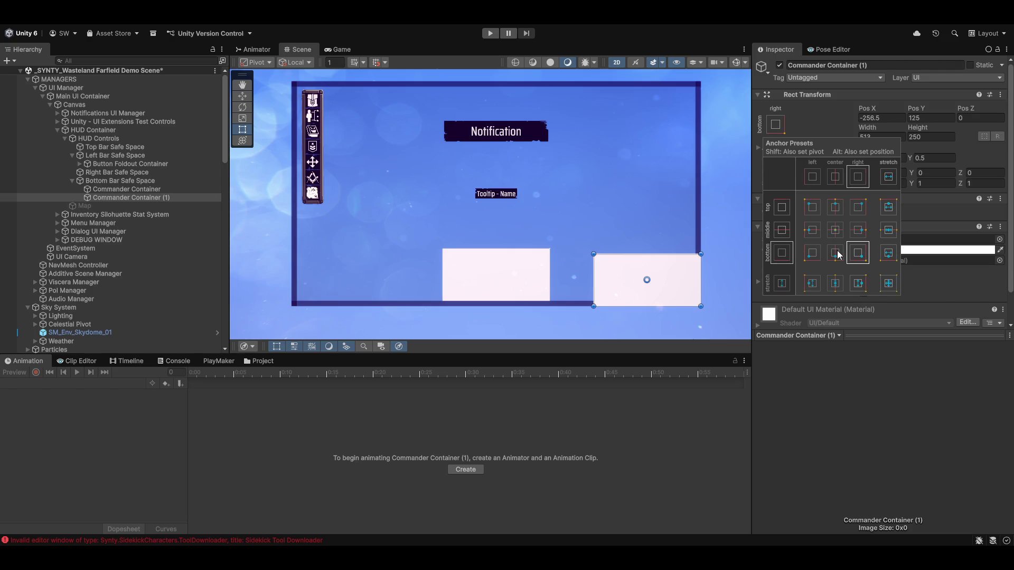
{"action": "left_click", "coordinate": [859, 254], "text": "alt+shift"}
{"action": "left_click", "coordinate": [834, 256]}
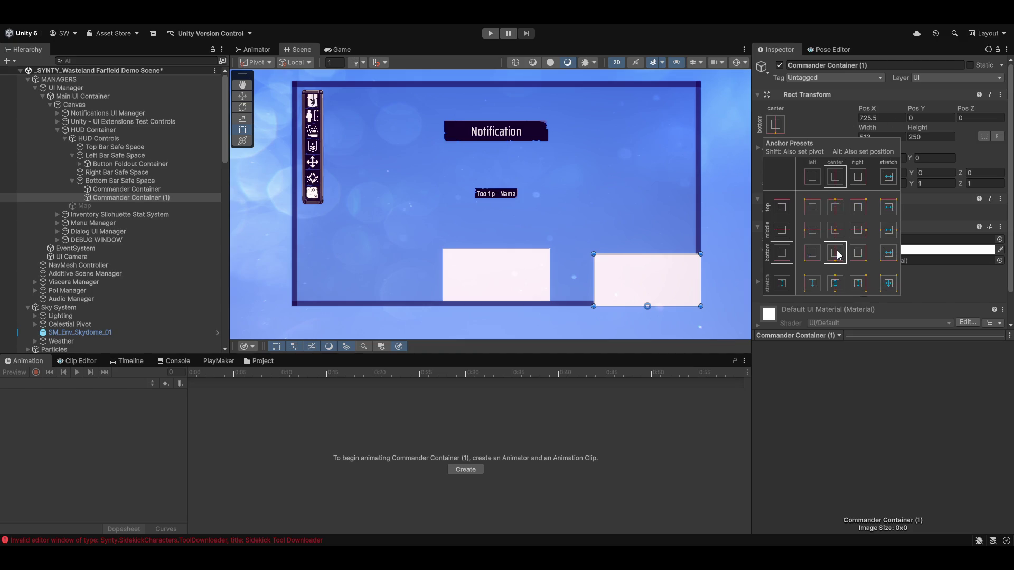
{"action": "key", "text": "alt"}
{"action": "left_click", "coordinate": [931, 120]}
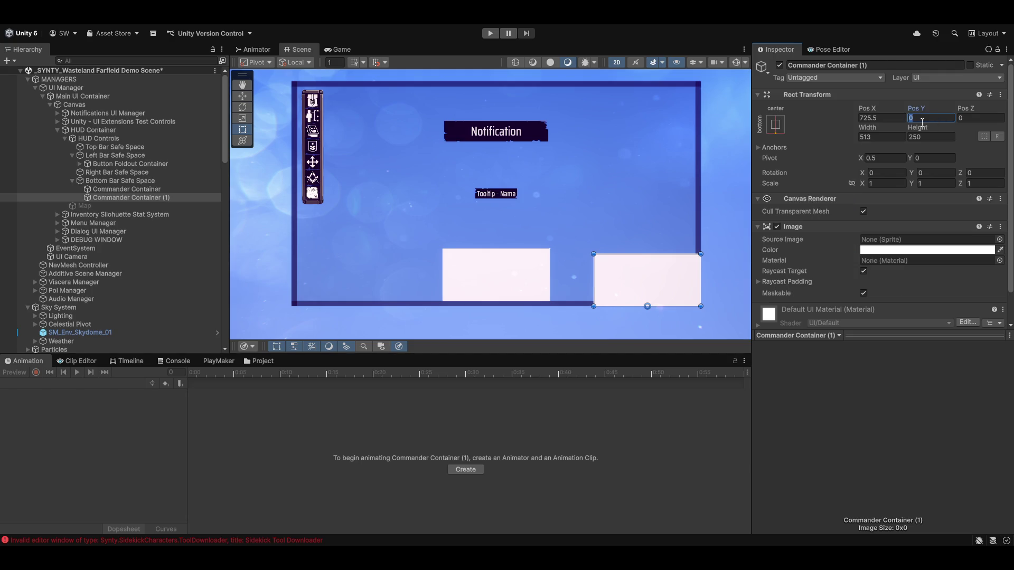
Step: Set the duplicate panel's Pos Y to 25
{"action": "type", "text": "50"}
{"action": "key", "text": "shift+Tab"}
{"action": "key", "text": "Tab"}
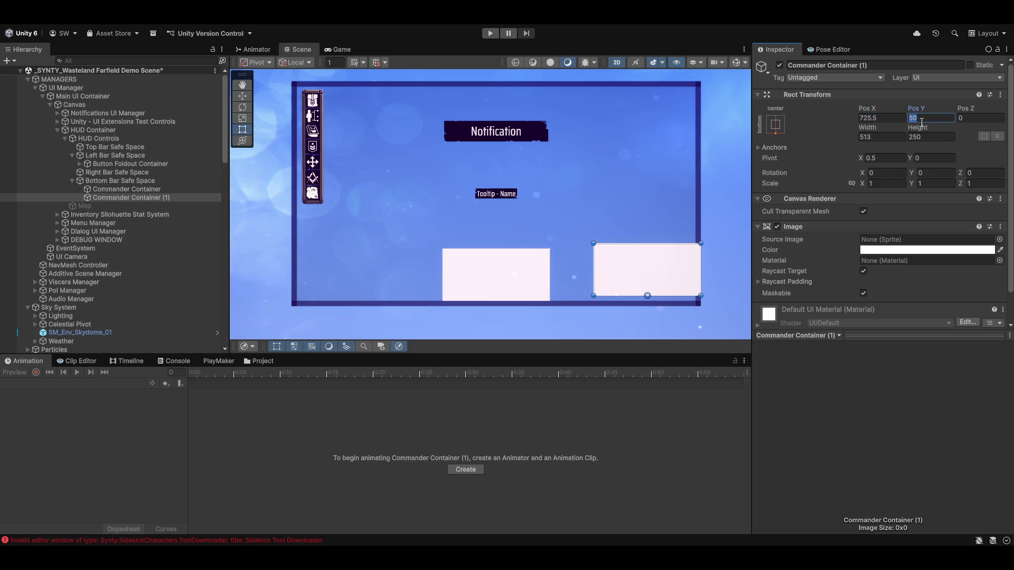
{"action": "type", "text": "25"}
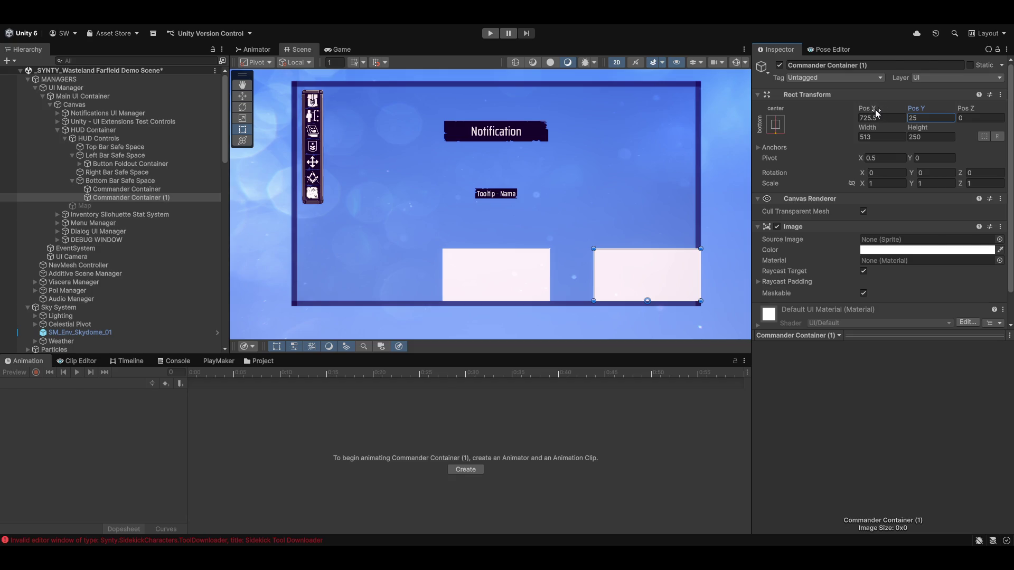
Step: Anchor the panel to the bottom-right corner with Pos X -25
{"action": "left_click", "coordinate": [776, 126]}
{"action": "left_click", "coordinate": [857, 257], "text": "shift"}
{"action": "left_click", "coordinate": [881, 118]}
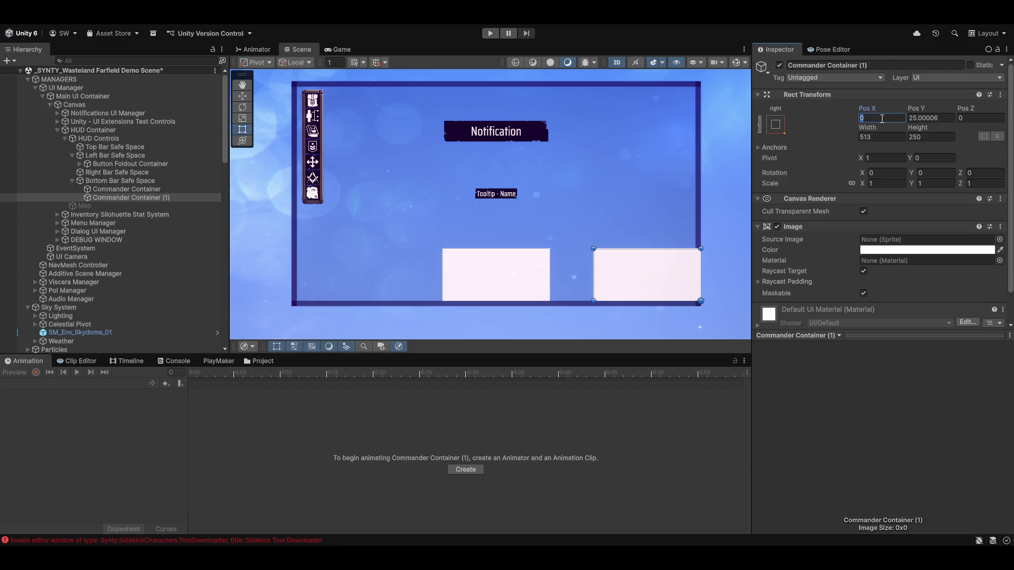
{"action": "type", "text": "25"}
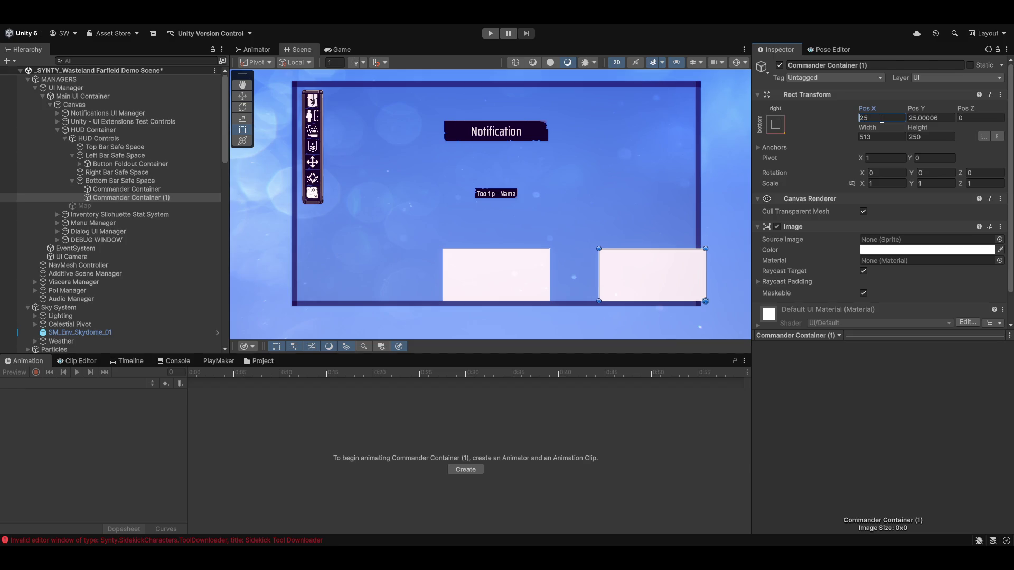
{"action": "type", "text": "-"}
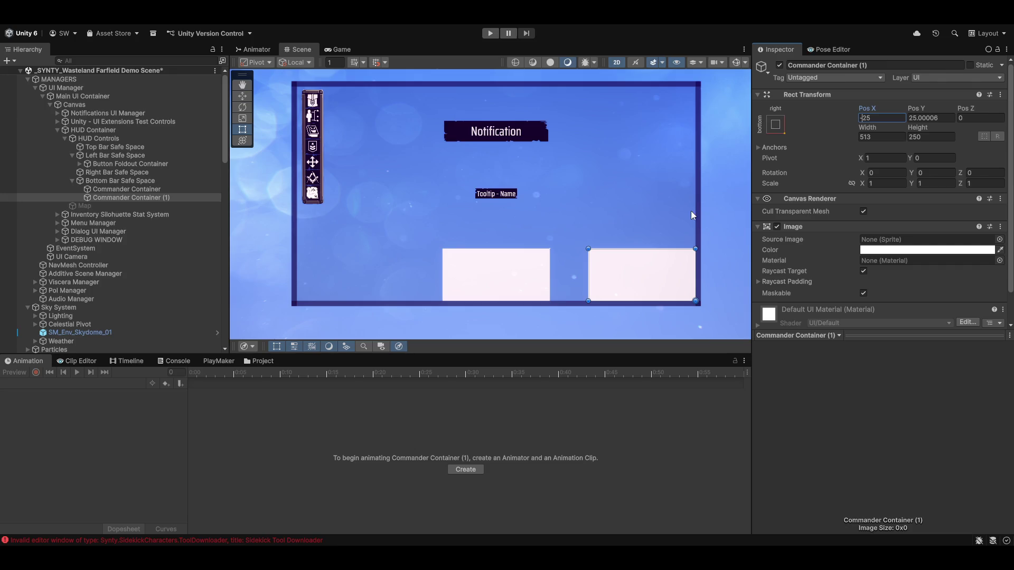
{"action": "scroll", "coordinate": [619, 227], "scroll_direction": "up", "scroll_amount": 5}
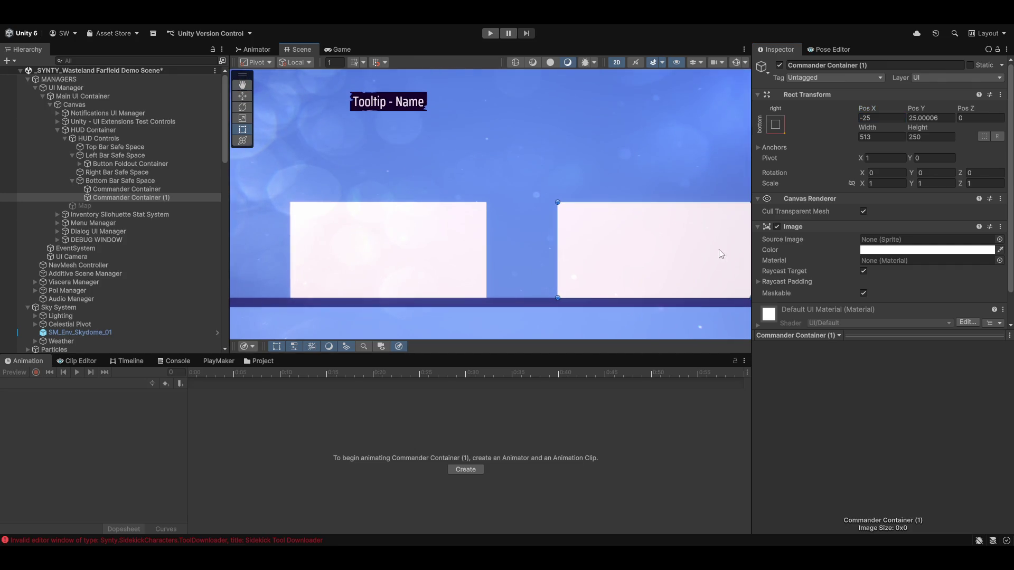
{"action": "scroll", "coordinate": [557, 263], "scroll_direction": "down", "scroll_amount": 2}
{"action": "mouse_move", "coordinate": [519, 267]}
{"action": "left_mouse_down"}
{"action": "mouse_move", "coordinate": [621, 245]}
{"action": "mouse_move", "coordinate": [629, 276]}
{"action": "left_mouse_up"}
{"action": "scroll", "coordinate": [694, 285], "scroll_direction": "down", "scroll_amount": 3}
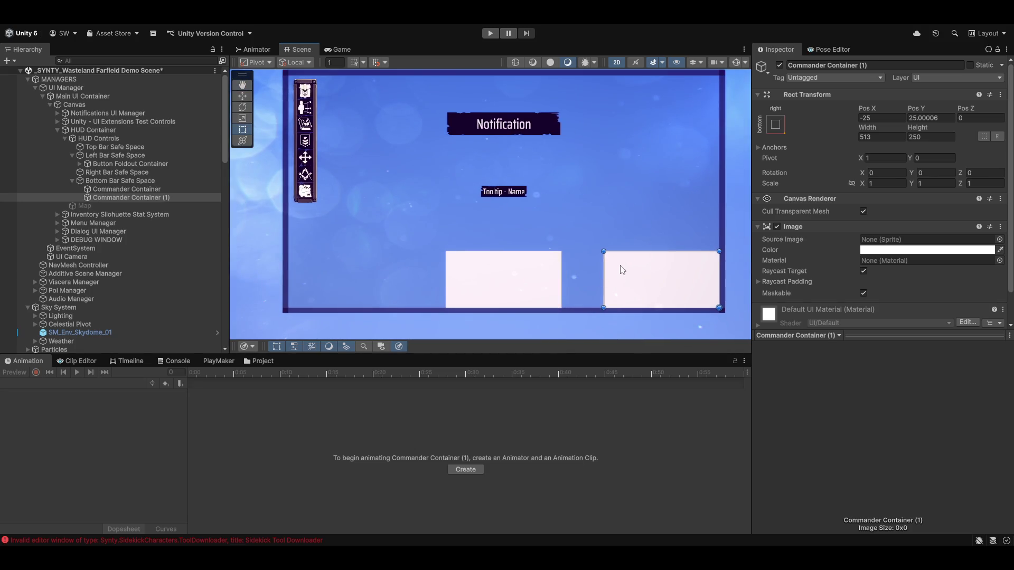
Step: Set the panel's width to 400
{"action": "left_click_drag", "start_coordinate": [604, 276], "coordinate": [636, 276]}
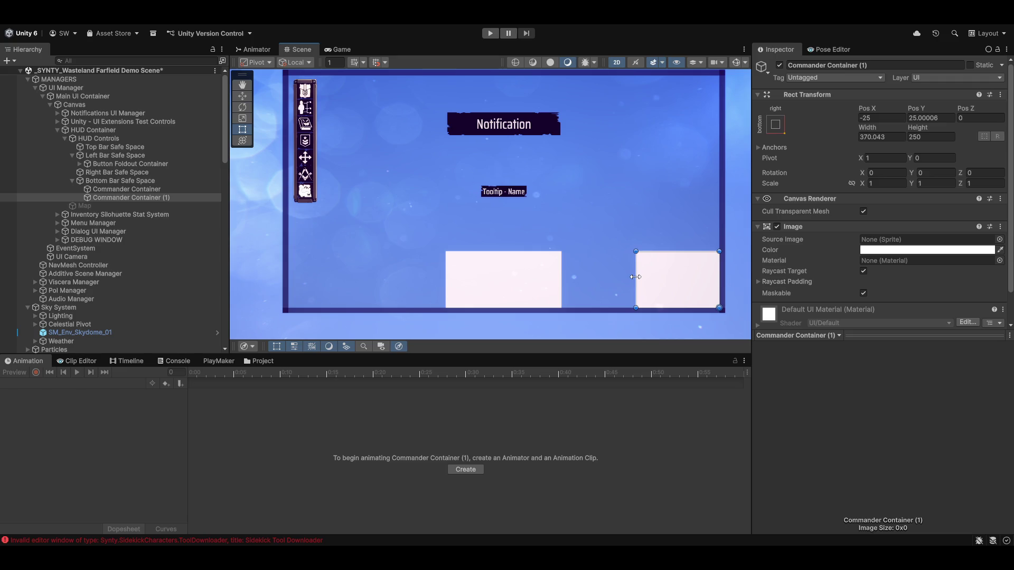
{"action": "left_click", "coordinate": [887, 137]}
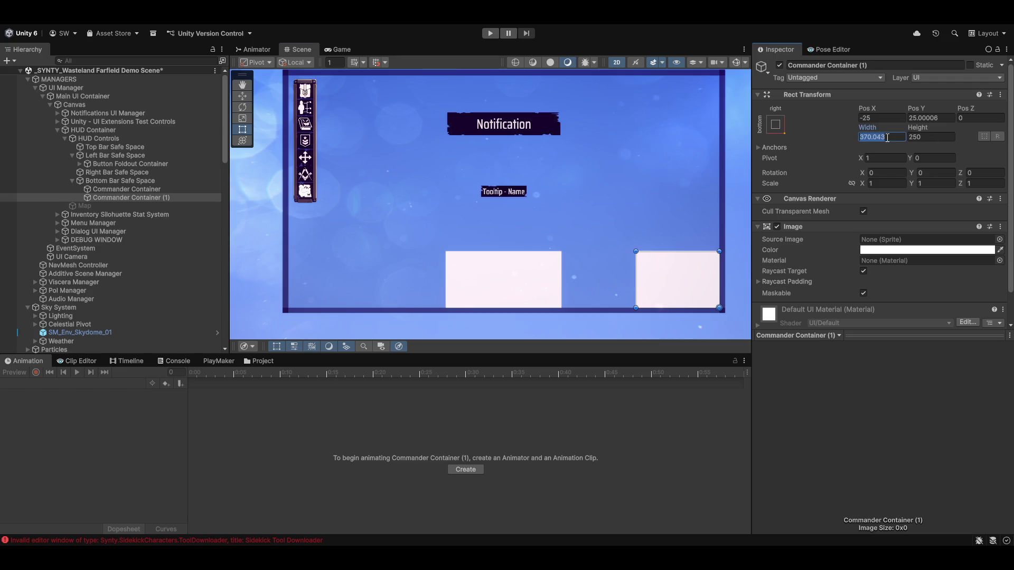
{"action": "type", "text": "350"}
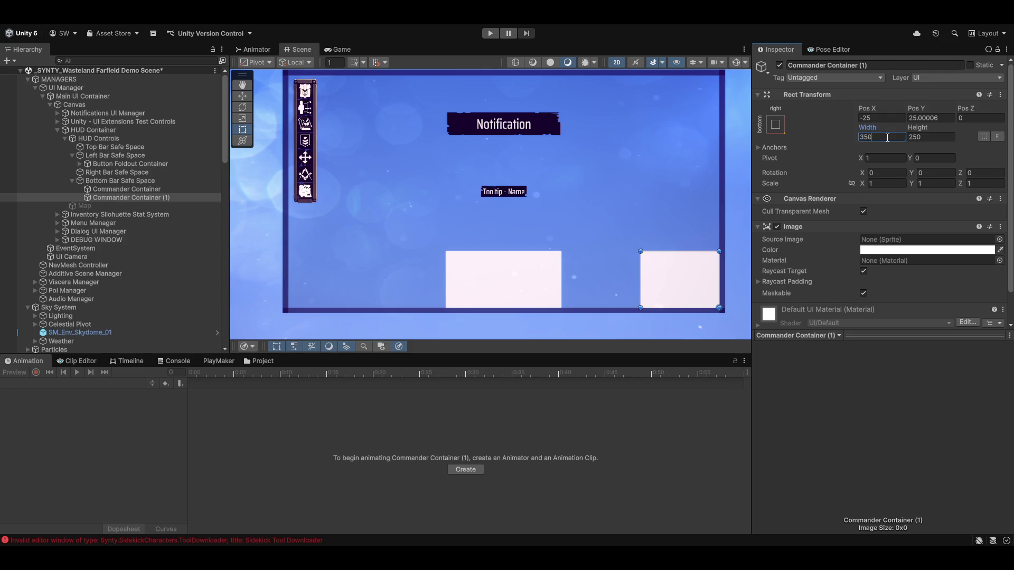
{"action": "key", "text": "Tab"}
{"action": "left_click", "coordinate": [887, 138]}
{"action": "type", "text": "400"}
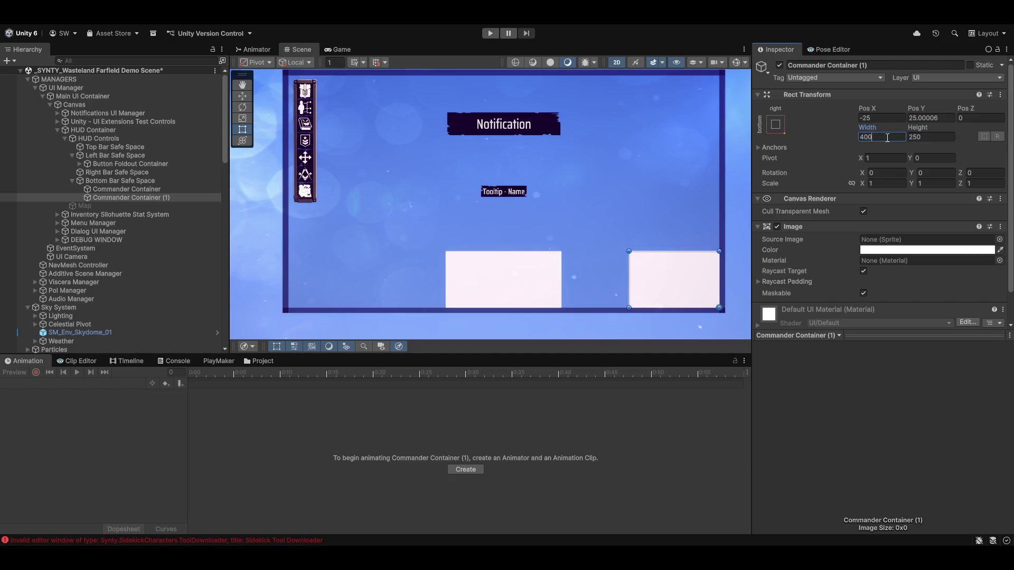
{"action": "scroll", "coordinate": [678, 280], "scroll_direction": "up", "scroll_amount": 6}
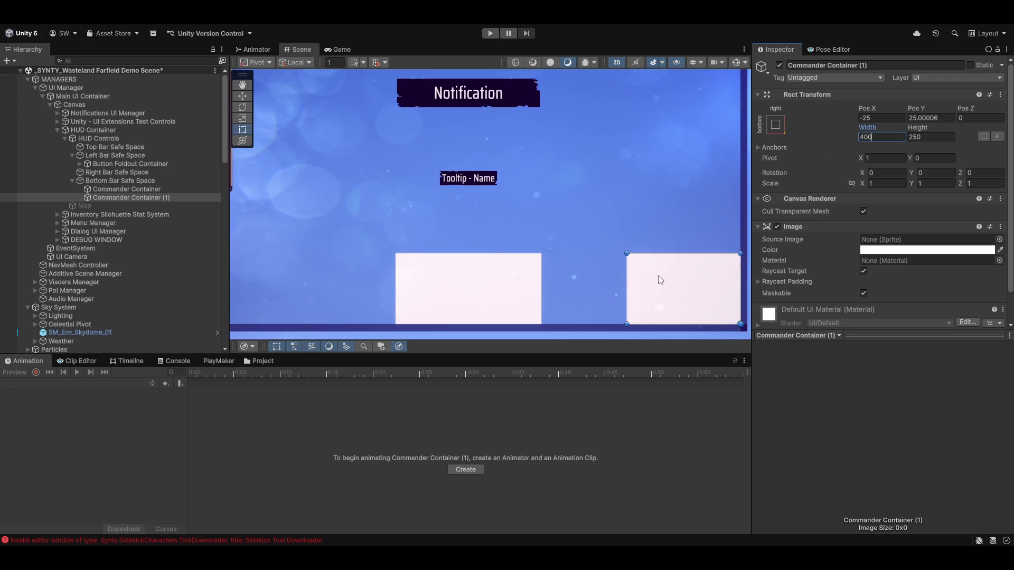
Step: Replace the name Commander Container (1) with 'Weapon Stance Container' in the Hierarchy
{"action": "left_click", "coordinate": [177, 197]}
{"action": "key", "text": "shift+Left"}
{"action": "key", "text": "shift+Left"}
{"action": "key", "text": "shift+Left"}
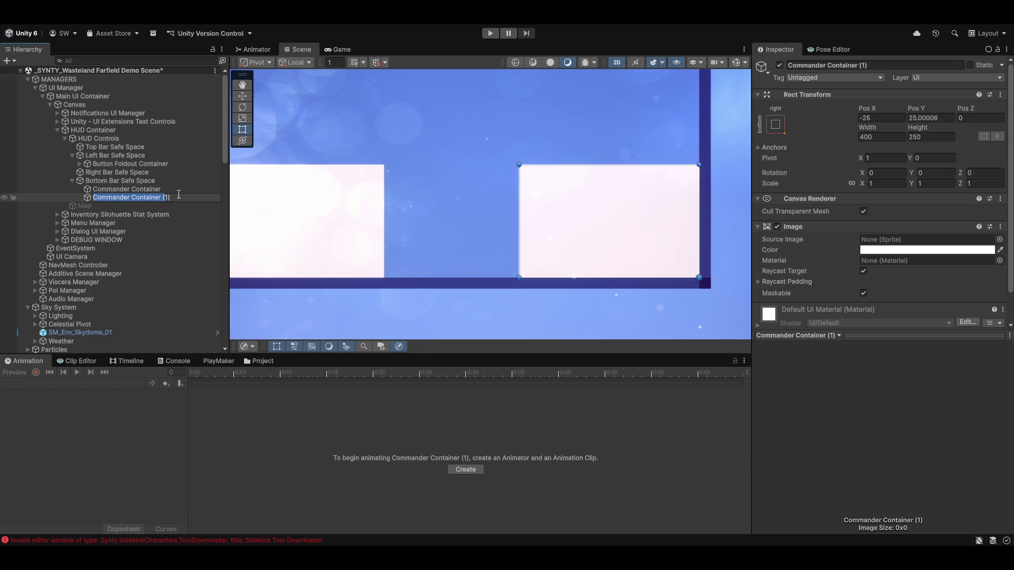
{"action": "key", "text": "BackSpace"}
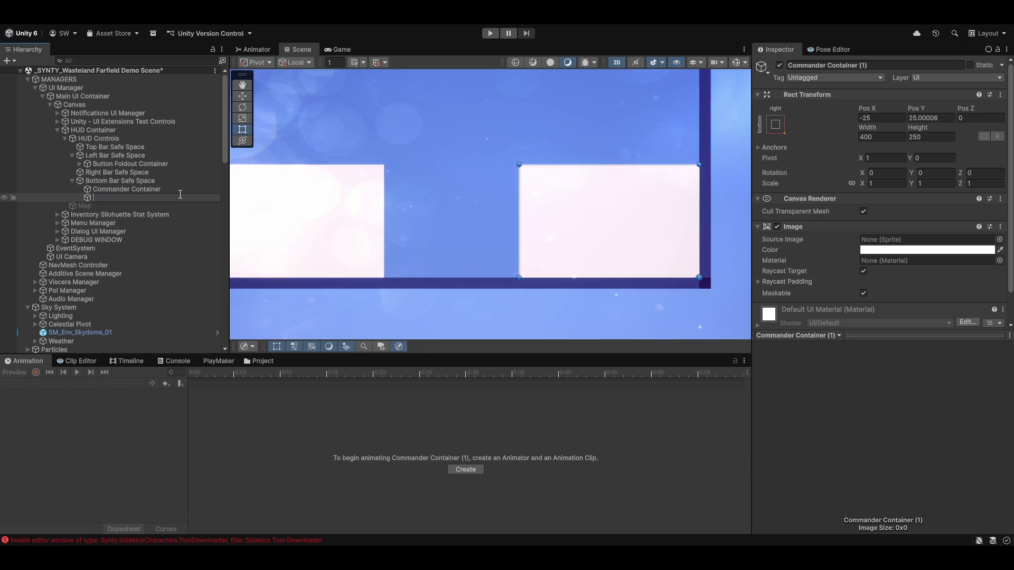
{"action": "type", "text": "Weapon Sta"}
{"action": "type", "text": "nce C"}
{"action": "type", "text": "ontainer"}
{"action": "key", "text": "Return"}
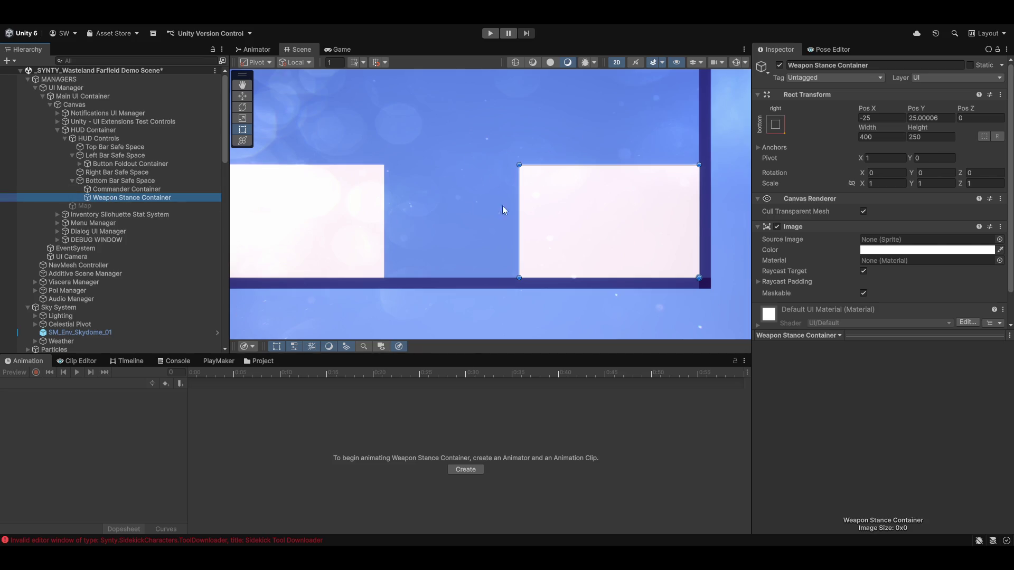
Step: Add a UI Image child to Weapon Stance Container, stretch it across the top, colour it grey 858585
{"action": "right_click", "coordinate": [125, 200]}
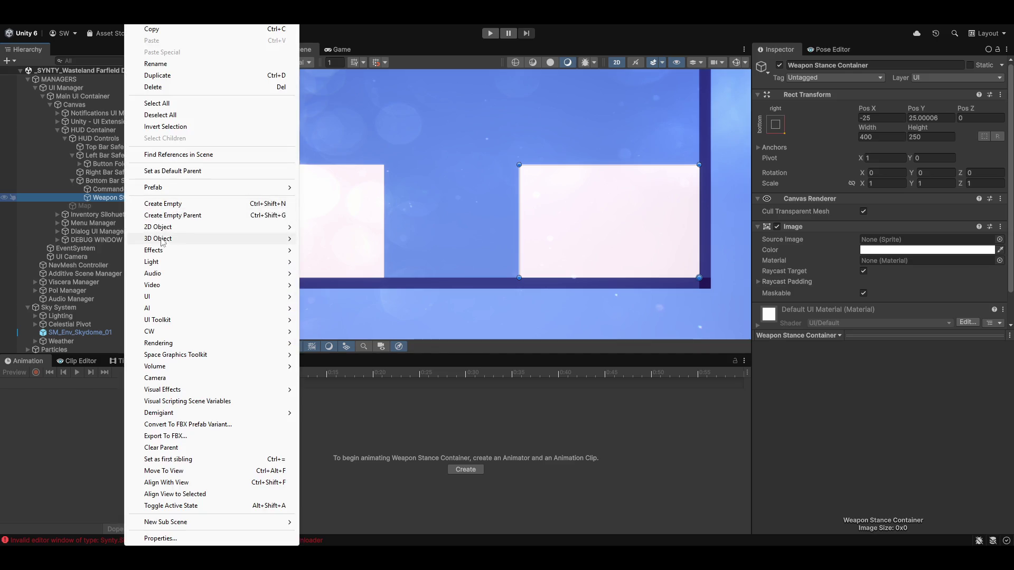
{"action": "mouse_move", "coordinate": [258, 298]}
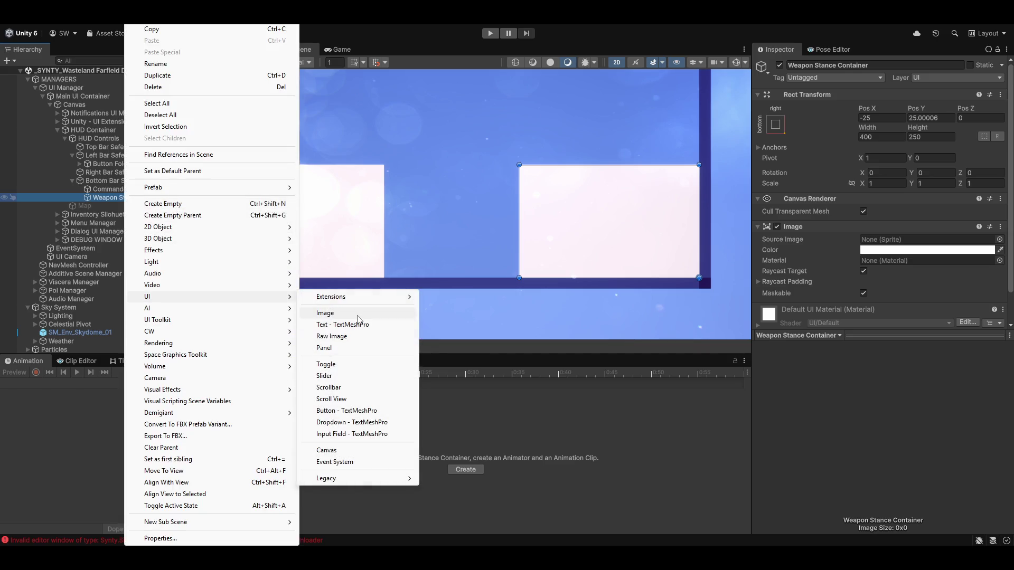
{"action": "left_click", "coordinate": [358, 318]}
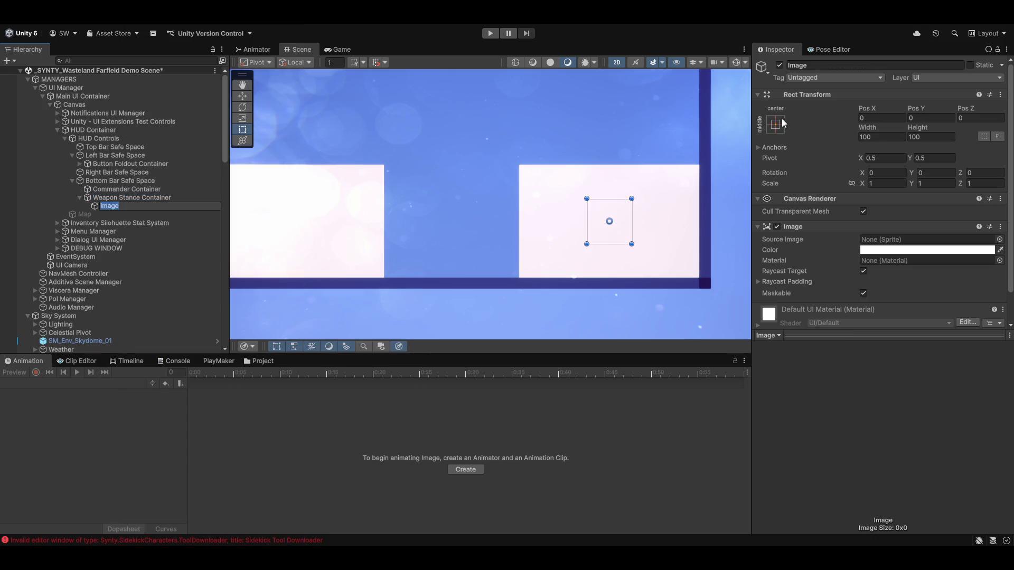
{"action": "left_click", "coordinate": [775, 124]}
{"action": "left_click", "coordinate": [888, 206], "text": "alt"}
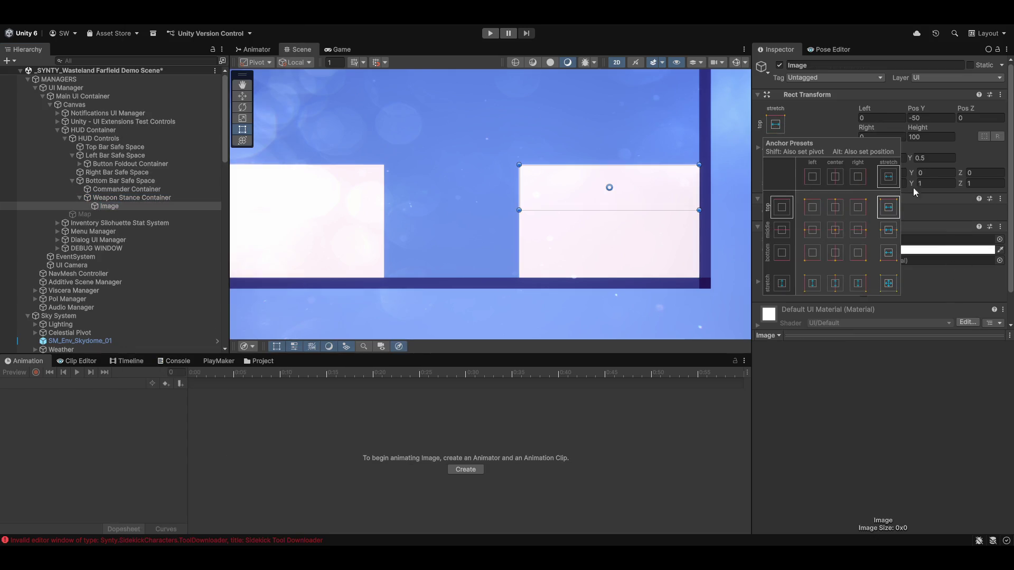
{"action": "left_click", "coordinate": [988, 249]}
{"action": "mouse_move", "coordinate": [944, 237]}
{"action": "left_mouse_down"}
{"action": "mouse_move", "coordinate": [907, 231]}
{"action": "mouse_move", "coordinate": [914, 246]}
{"action": "left_mouse_up"}
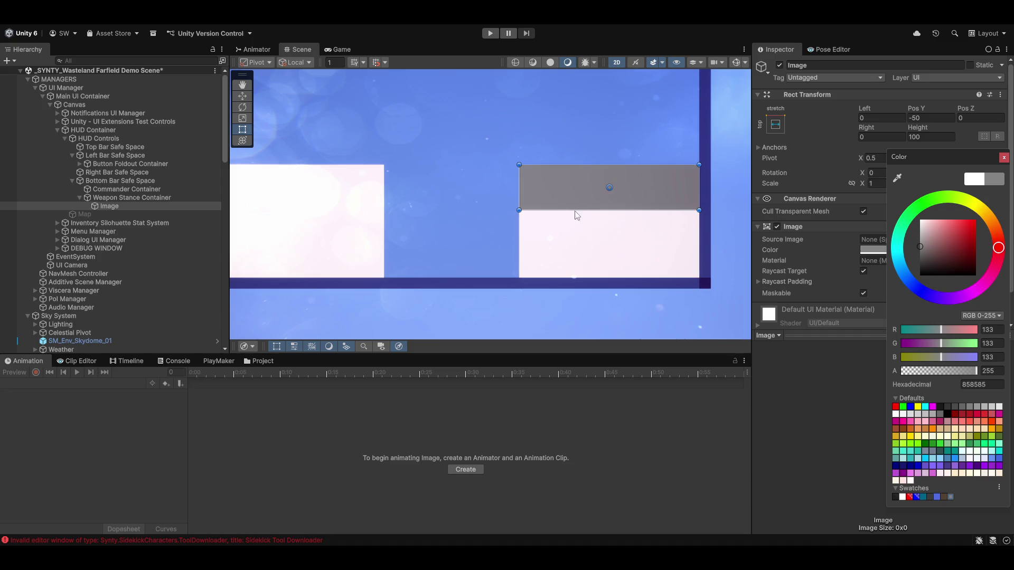
Step: Set the grey strip's Right offset to 0 and Left offset to 125
{"action": "left_click", "coordinate": [520, 189]}
{"action": "left_click_drag", "start_coordinate": [520, 188], "coordinate": [576, 193]}
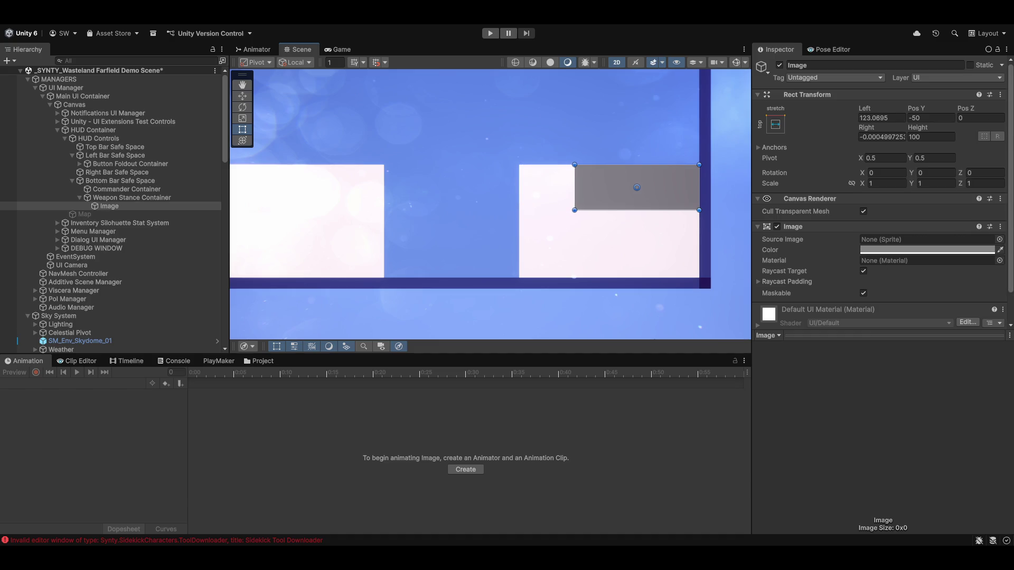
{"action": "left_click", "coordinate": [897, 137]}
{"action": "type", "text": "0"}
{"action": "left_click", "coordinate": [907, 140]}
{"action": "key", "text": "shift+Tab"}
{"action": "key", "text": "shift+Tab"}
{"action": "key", "text": "shift+Tab"}
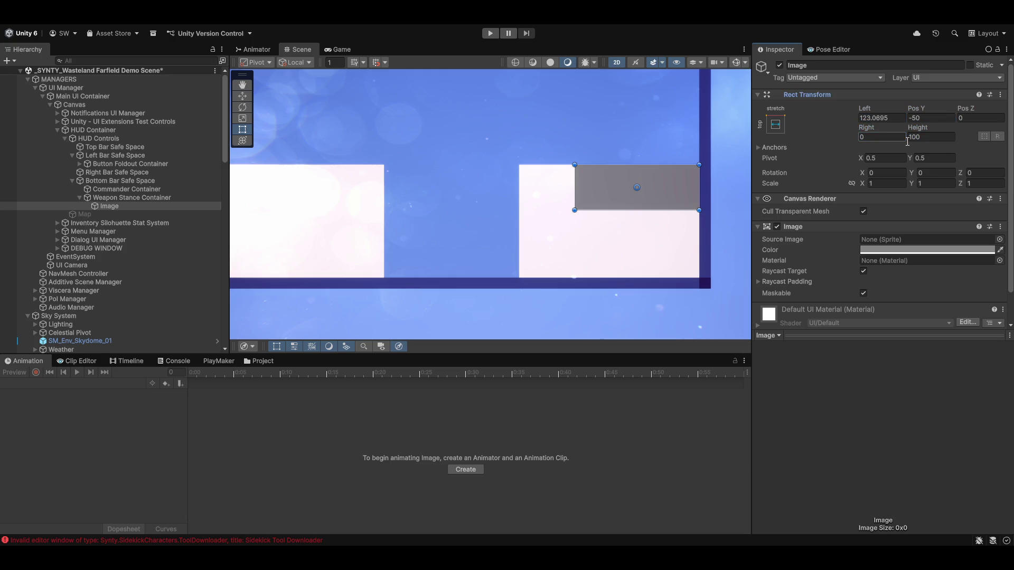
{"action": "type", "text": "125"}
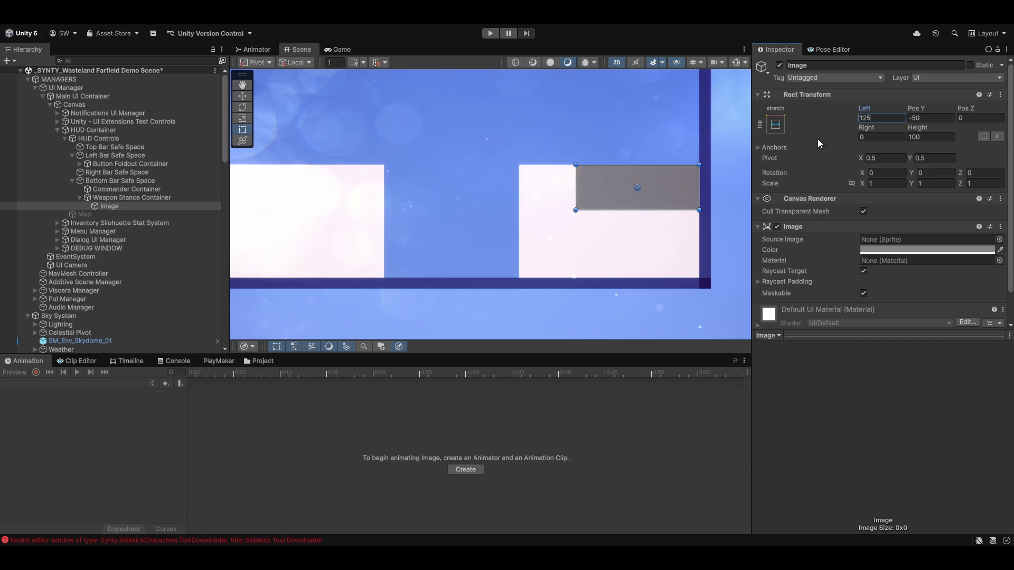
Step: Rename the grey Image to 'Weapon Container'
{"action": "left_click", "coordinate": [160, 206]}
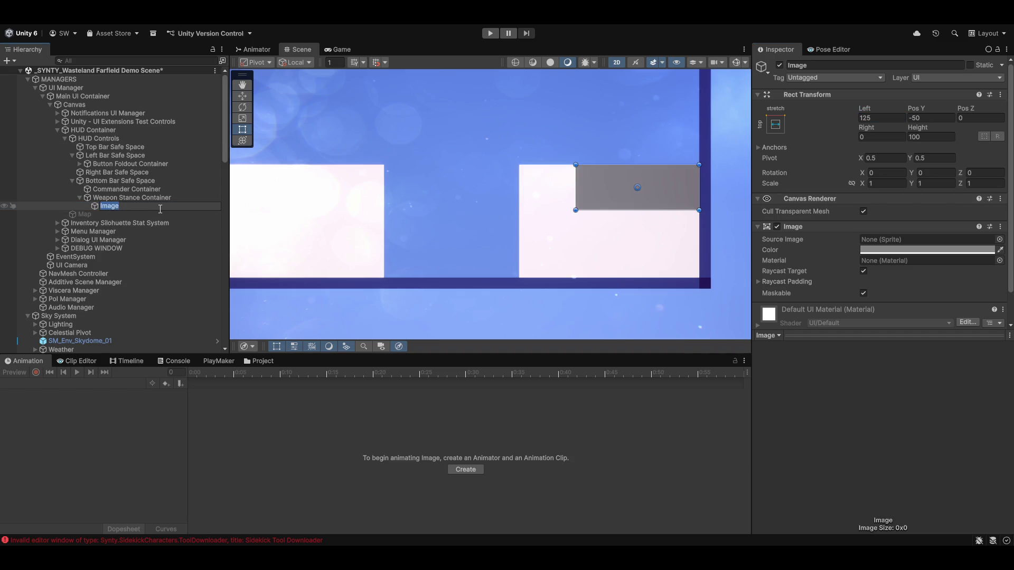
{"action": "left_click", "coordinate": [160, 207]}
{"action": "double_click", "coordinate": [160, 208]}
{"action": "type", "text": "Weapon Co"}
{"action": "type", "text": "ntainer"}
Step: Confirm the name Weapon Container and add another Image child to Weapon Stance Container
{"action": "key", "text": "Return"}
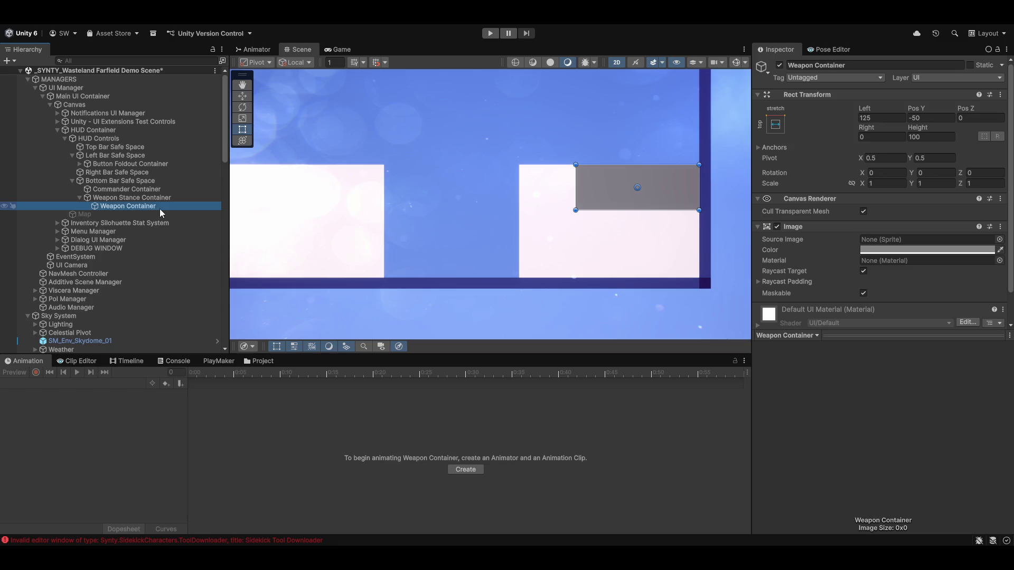
{"action": "left_click", "coordinate": [125, 199]}
{"action": "right_click", "coordinate": [119, 200]}
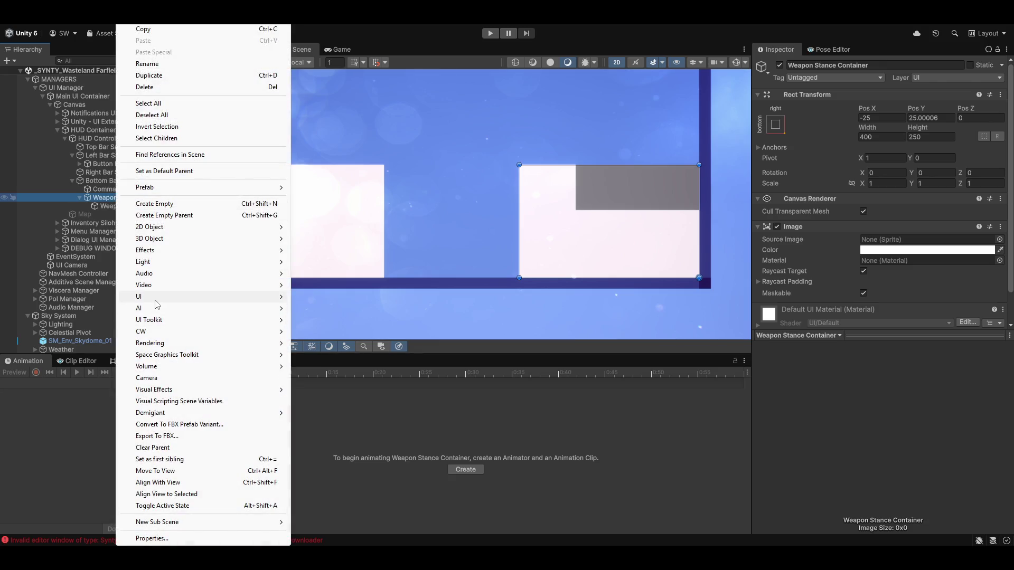
{"action": "mouse_move", "coordinate": [156, 306]}
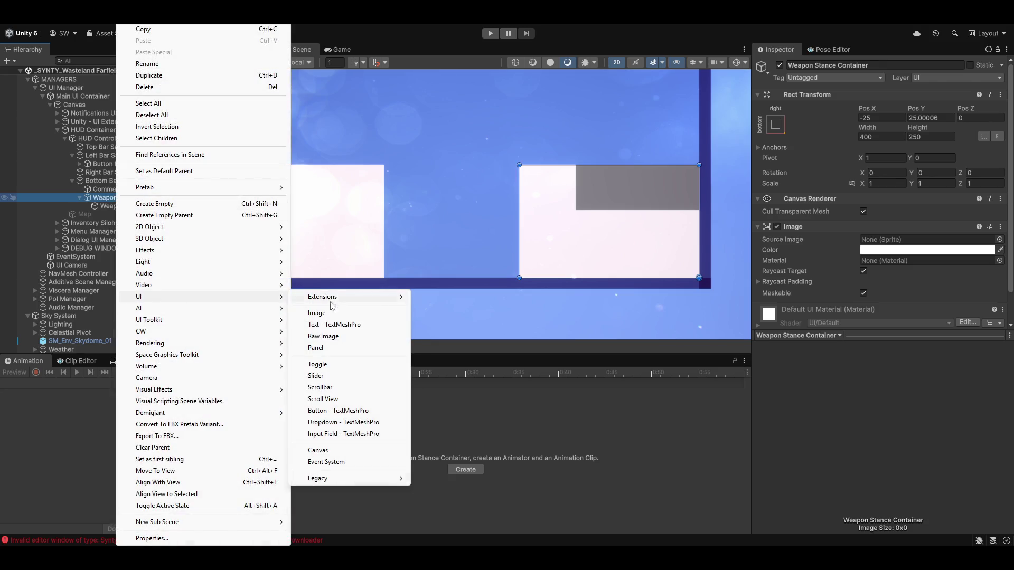
{"action": "left_click", "coordinate": [338, 311]}
Step: Anchor the new Image top-left and resize it to 125 wide by 250 tall
{"action": "left_click", "coordinate": [775, 126]}
{"action": "left_click", "coordinate": [811, 205], "text": "alt"}
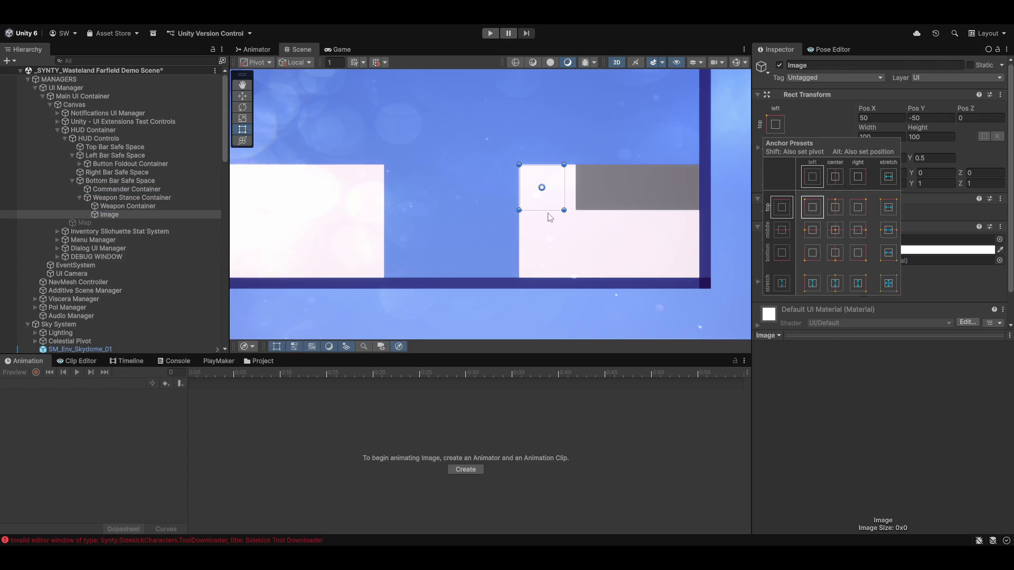
{"action": "left_click_drag", "start_coordinate": [548, 214], "coordinate": [557, 278]}
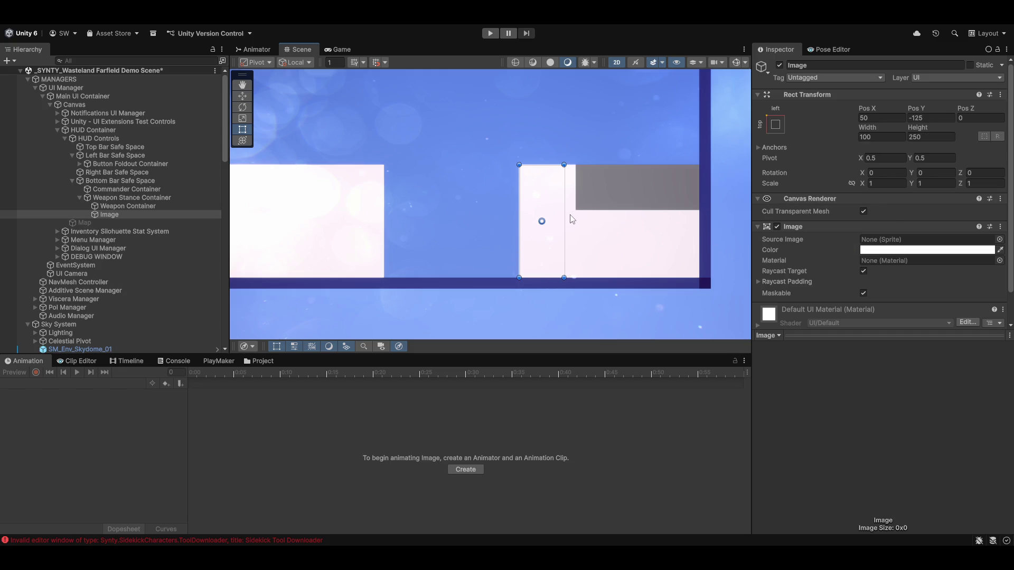
{"action": "left_click_drag", "start_coordinate": [564, 233], "coordinate": [576, 227]}
Step: Set the Image colour to dark grey 525252
{"action": "left_click", "coordinate": [897, 249]}
{"action": "mouse_move", "coordinate": [921, 268]}
{"action": "left_mouse_down"}
{"action": "mouse_move", "coordinate": [910, 266]}
{"action": "mouse_move", "coordinate": [909, 293]}
{"action": "left_mouse_up"}
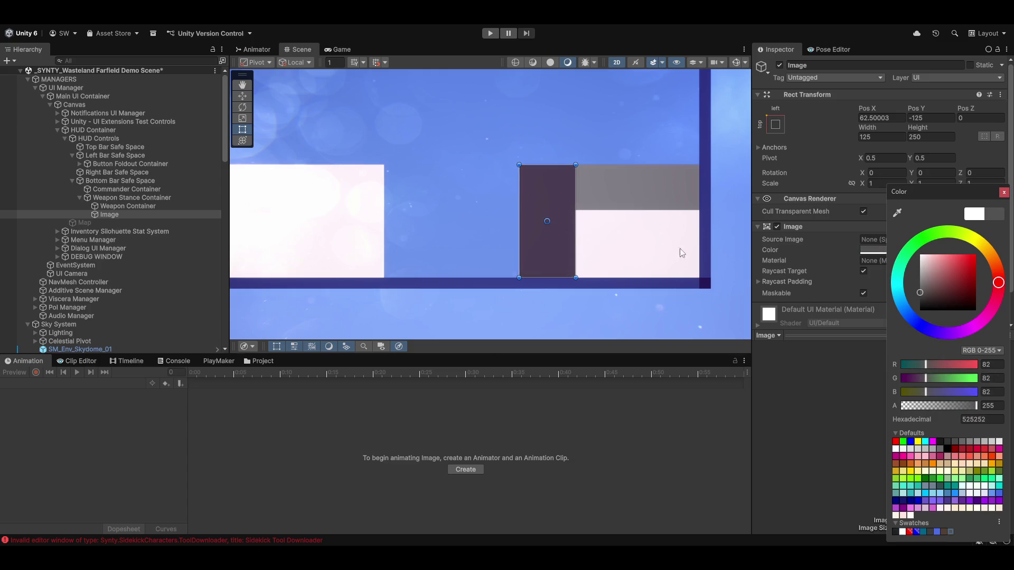
{"action": "scroll", "coordinate": [595, 256], "scroll_direction": "down", "scroll_amount": 3}
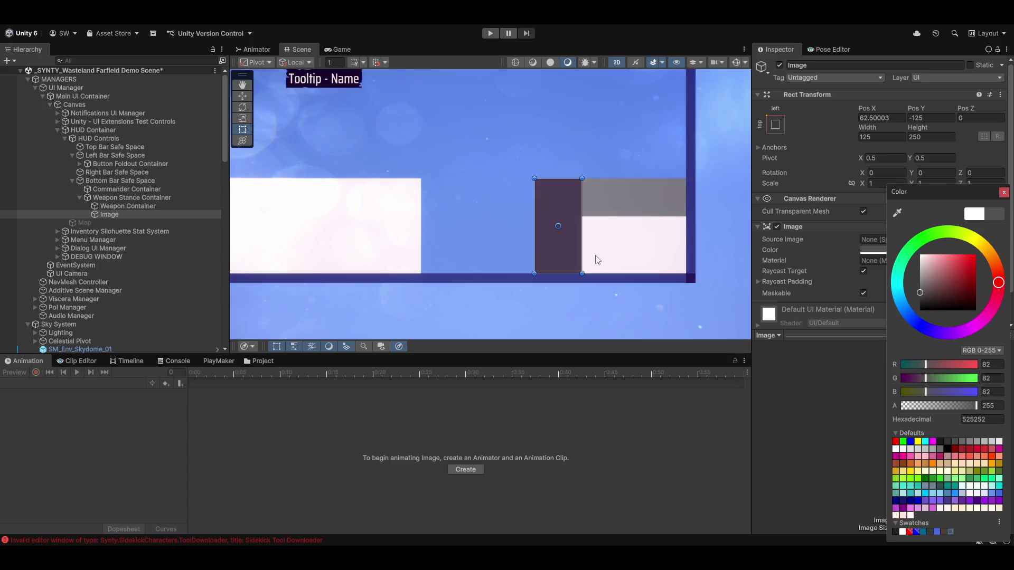
{"action": "mouse_move", "coordinate": [565, 264]}
{"action": "left_mouse_down"}
{"action": "mouse_move", "coordinate": [701, 276]}
{"action": "mouse_move", "coordinate": [681, 267]}
{"action": "left_mouse_up"}
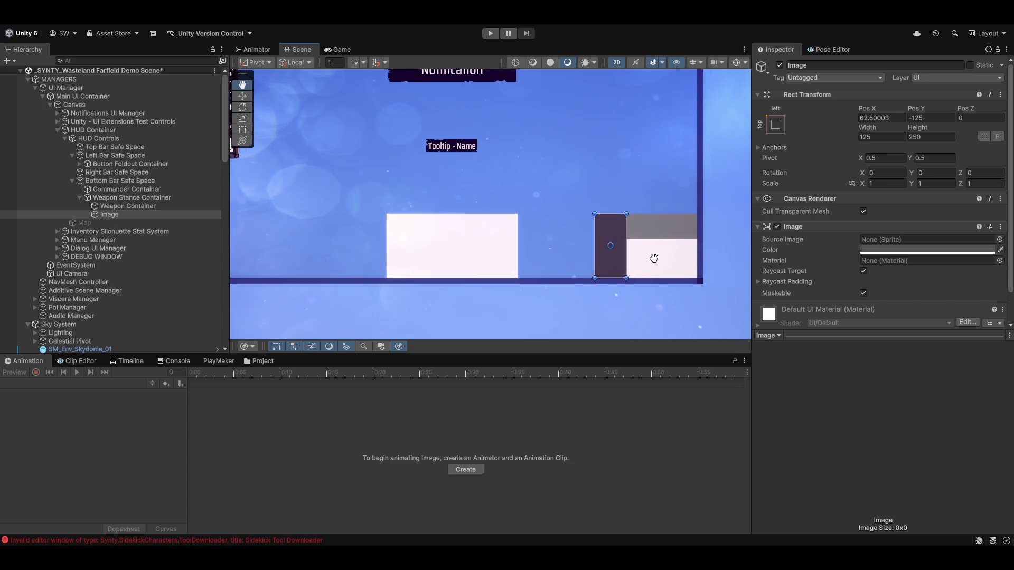
Step: Rename the Image object to 'Stance and Command Buttons'
{"action": "left_click", "coordinate": [118, 216]}
{"action": "key", "text": "Home"}
{"action": "key", "text": "Delete"}
{"action": "key", "text": "Delete"}
{"action": "key", "text": "Delete"}
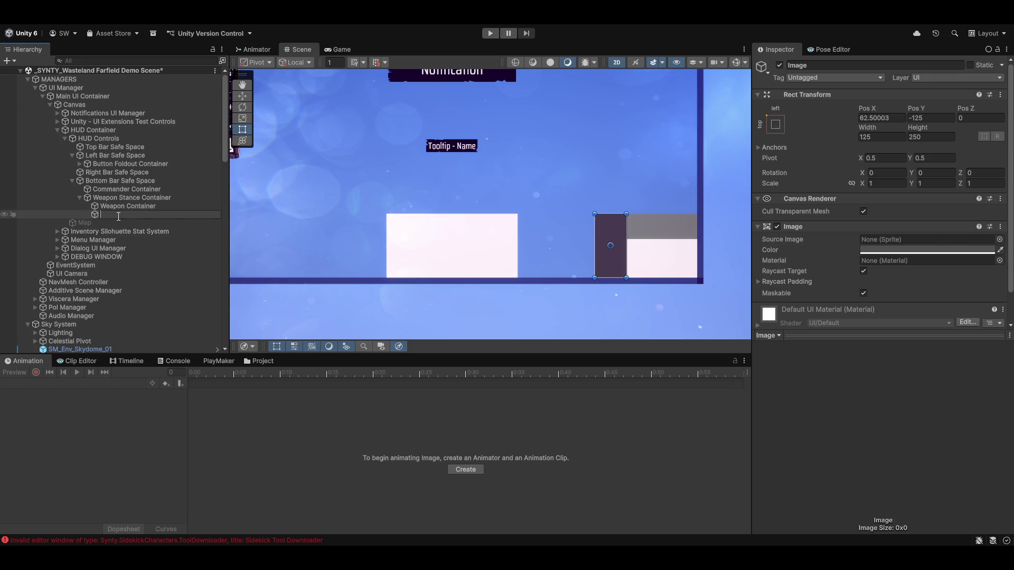
{"action": "type", "text": "ance and Command Buttons"}
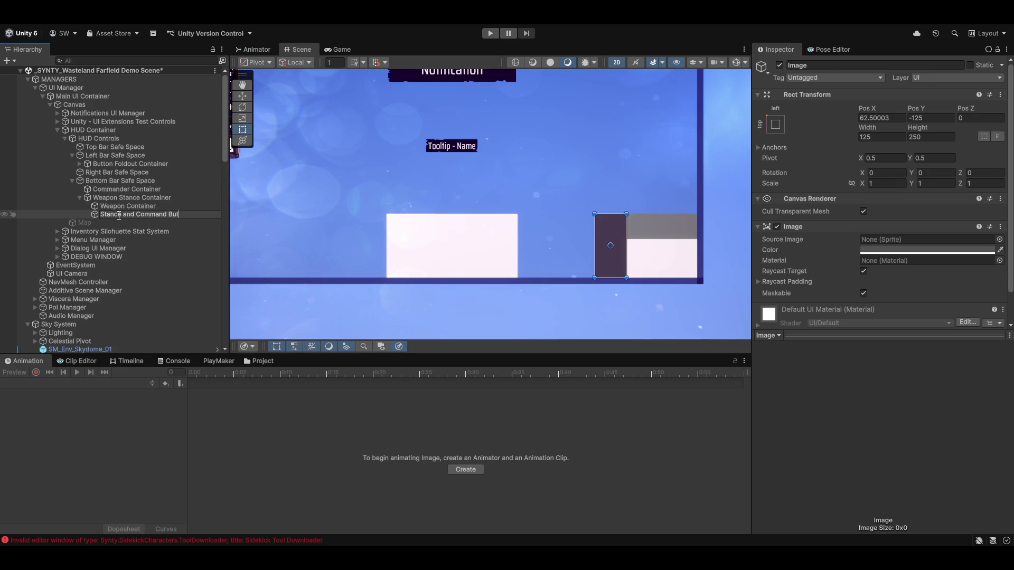
{"action": "key", "text": "Return"}
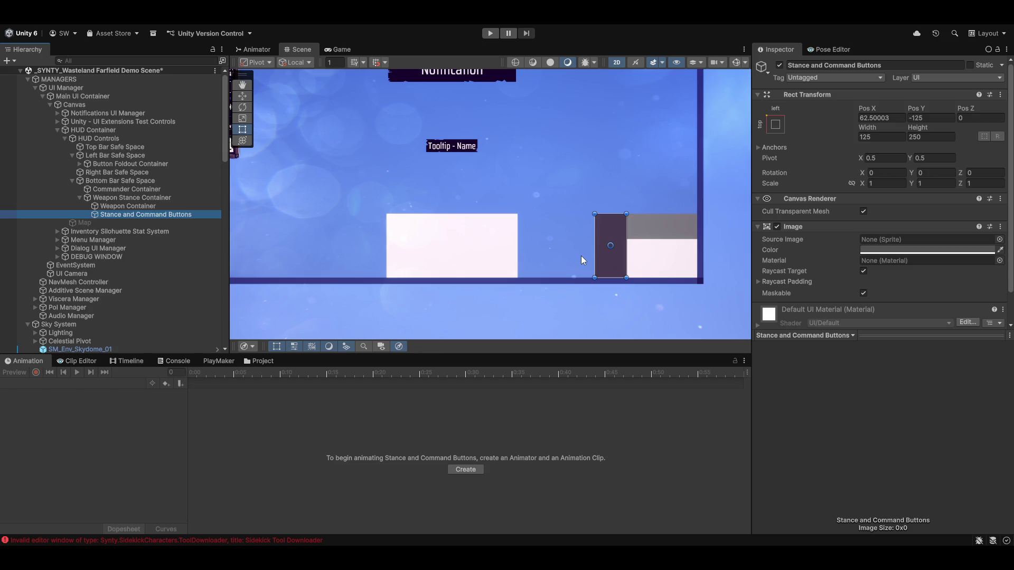
Step: Show the Utilities / Launch Editor menu from the custom toolbar entry above the Scene tabs
{"action": "right_click", "coordinate": [376, 27]}
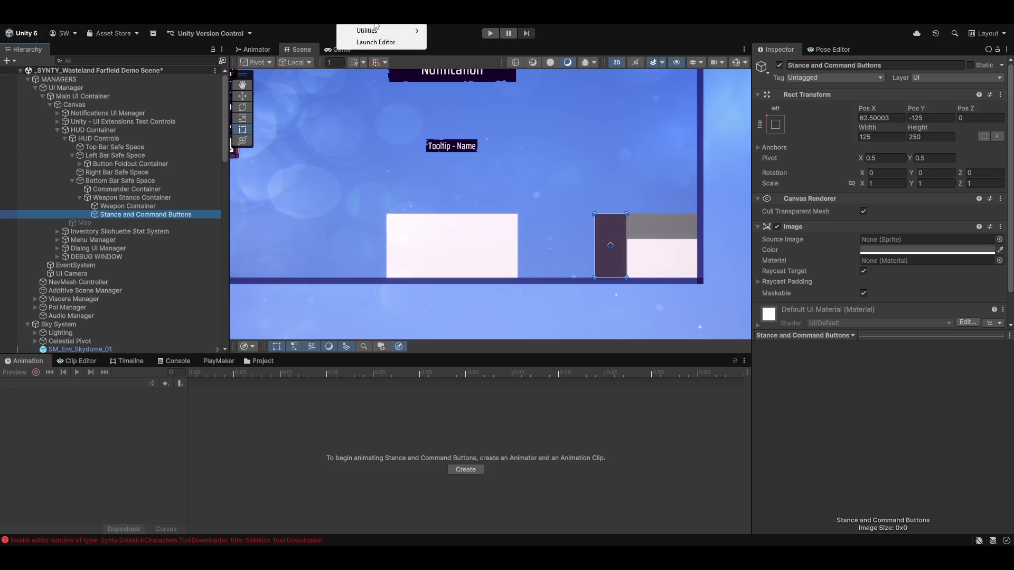
Step: Launch the game-data editor, preview the first character, then switch to the Character Skill and Ability Creator
{"action": "left_click", "coordinate": [387, 45]}
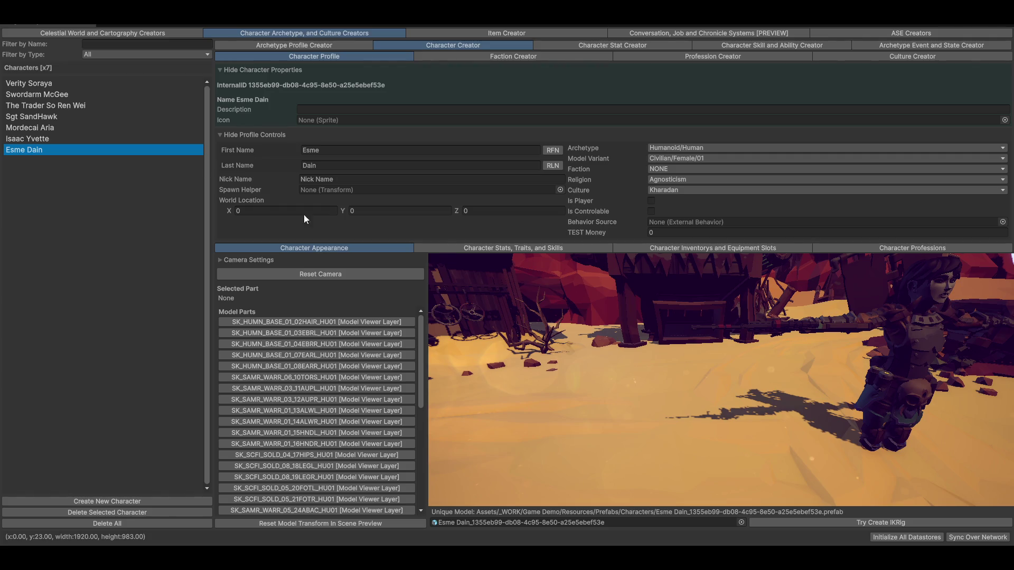
{"action": "left_click", "coordinate": [41, 84]}
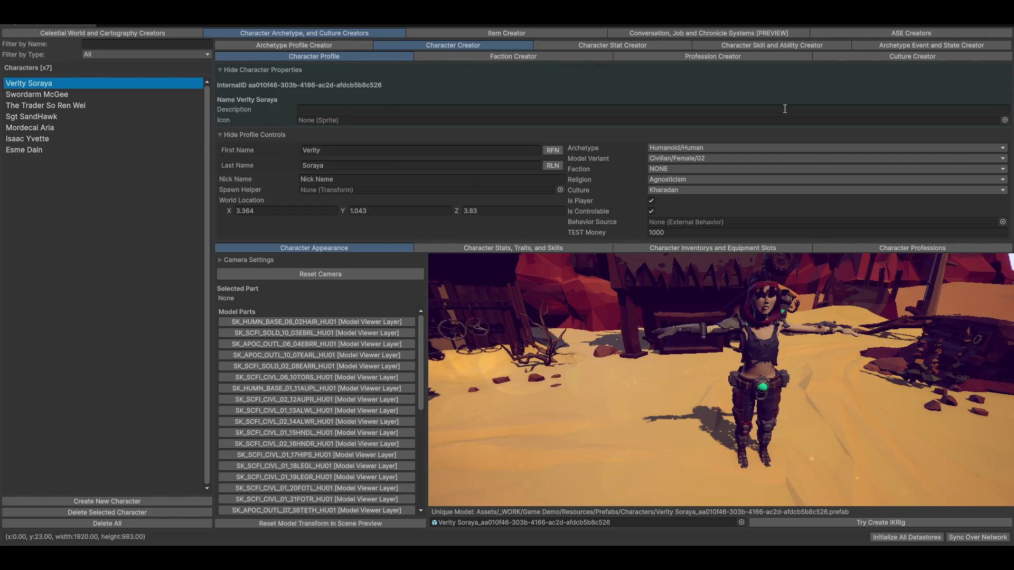
{"action": "scroll", "coordinate": [815, 317], "scroll_direction": "up", "scroll_amount": 2}
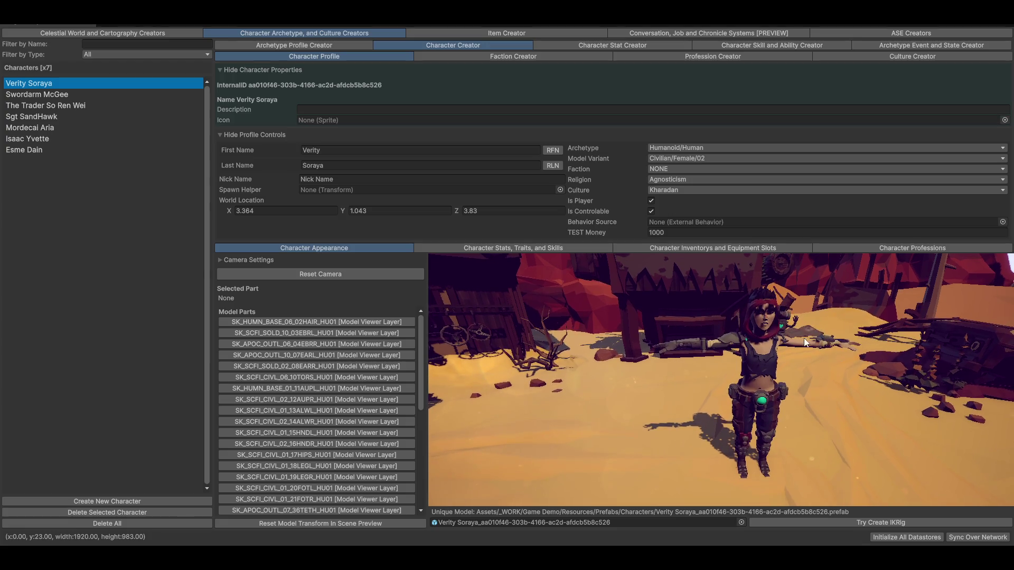
{"action": "left_click_drag", "start_coordinate": [806, 342], "coordinate": [815, 360]}
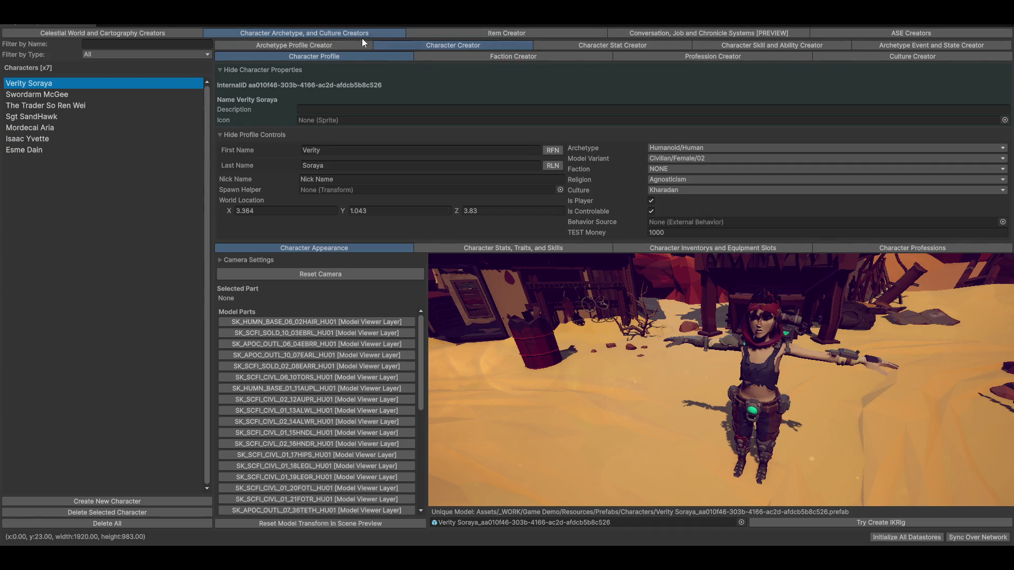
{"action": "left_click", "coordinate": [766, 45]}
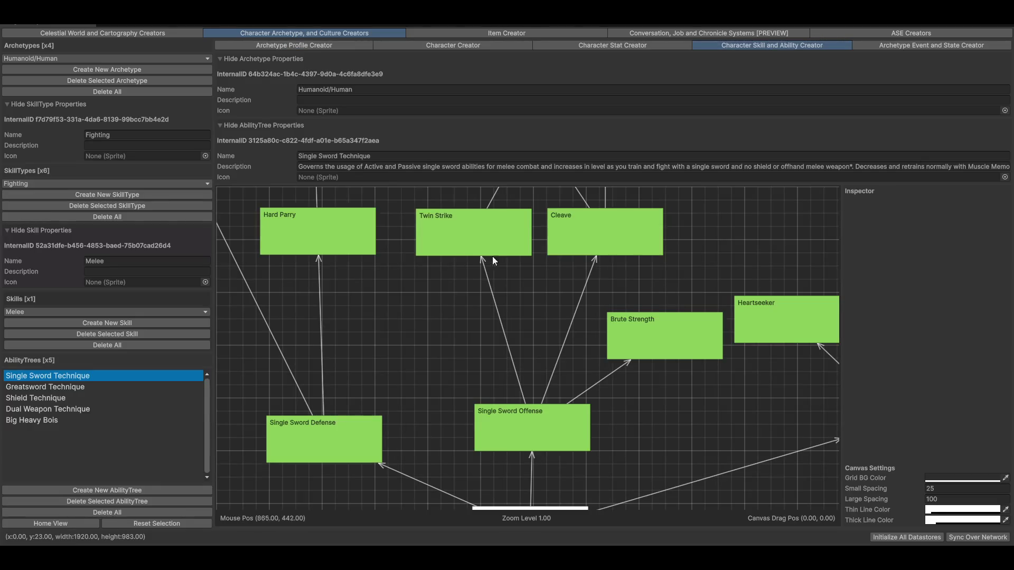
Step: Pan the Single Sword Technique tree up to Fencer's Folly, then select the Majik/Celestial/Constellation skill type
{"action": "mouse_move", "coordinate": [544, 259]}
{"action": "left_mouse_down"}
{"action": "mouse_move", "coordinate": [584, 414]}
{"action": "mouse_move", "coordinate": [612, 404]}
{"action": "left_mouse_up"}
{"action": "mouse_move", "coordinate": [694, 433]}
{"action": "left_mouse_down"}
{"action": "mouse_move", "coordinate": [635, 232]}
{"action": "mouse_move", "coordinate": [377, 380]}
{"action": "mouse_move", "coordinate": [434, 235]}
{"action": "left_mouse_up"}
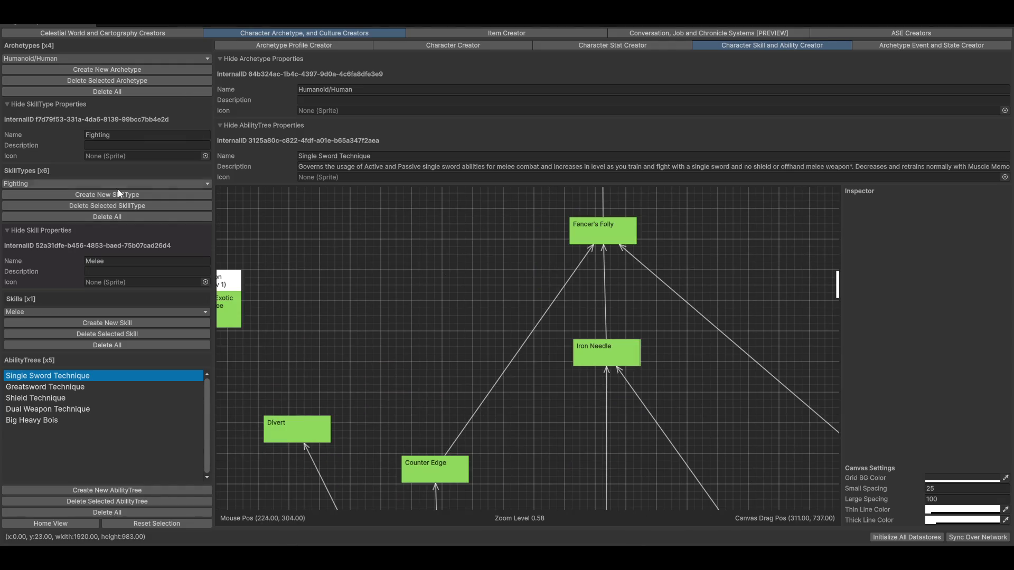
{"action": "left_click", "coordinate": [65, 183]}
{"action": "mouse_move", "coordinate": [59, 209]}
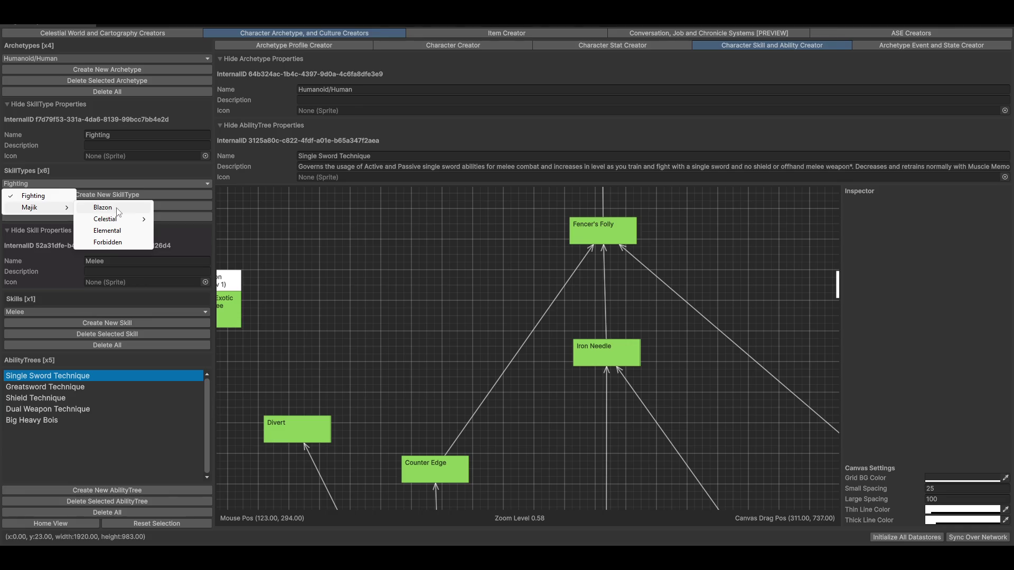
{"action": "mouse_move", "coordinate": [123, 223]}
{"action": "left_click", "coordinate": [190, 219]}
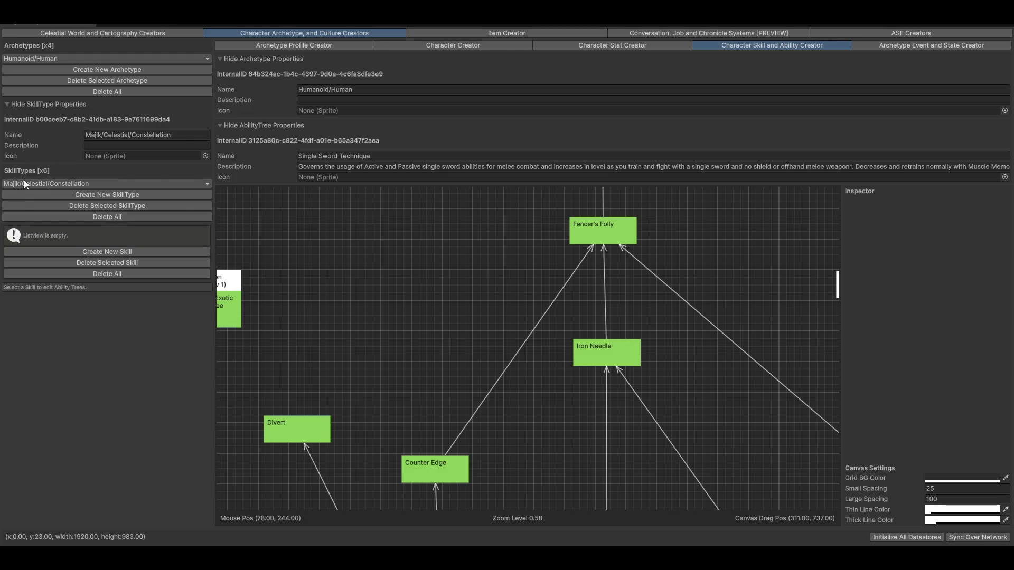
Step: Create a new skill under Majik/Celestial/Constellation and name it Casting
{"action": "left_click", "coordinate": [90, 252]}
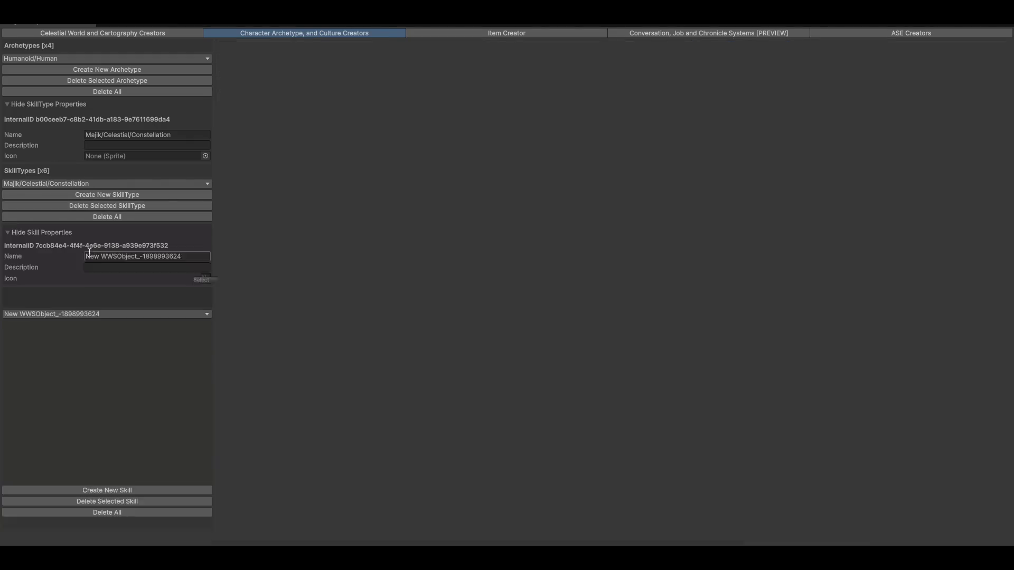
{"action": "left_click", "coordinate": [181, 260]}
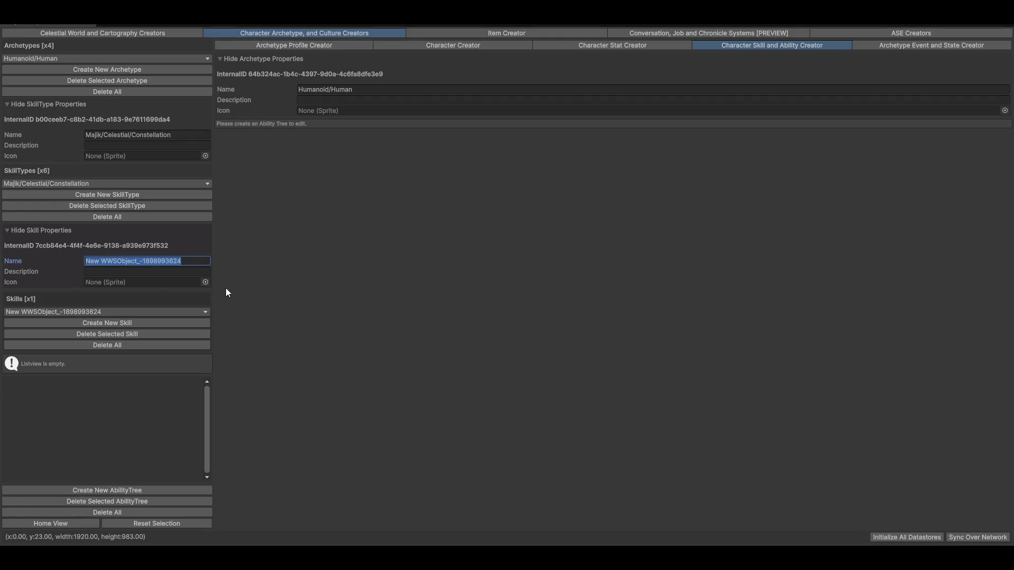
{"action": "key", "text": "BackSpace"}
{"action": "type", "text": "Casting"}
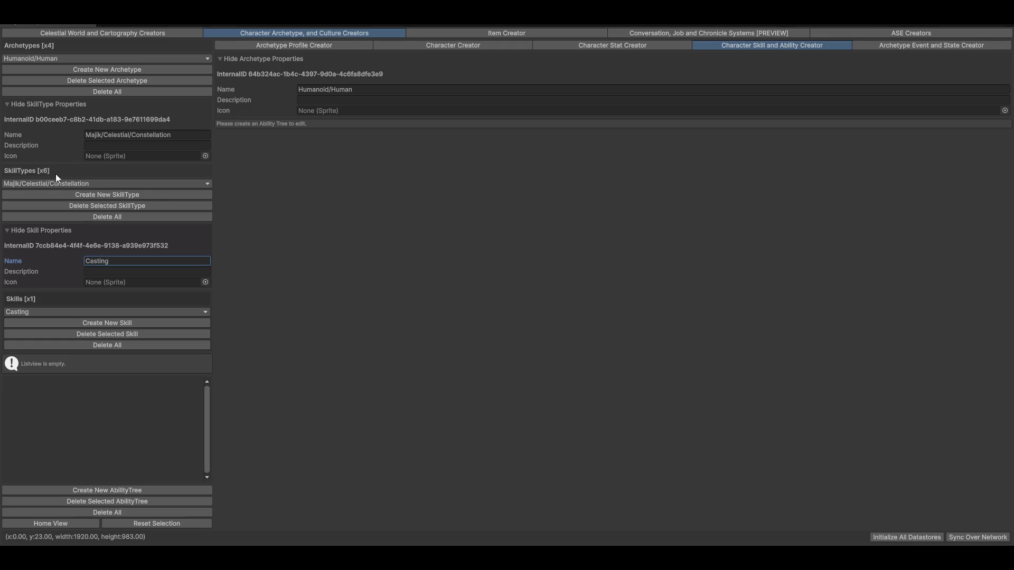
{"action": "left_click", "coordinate": [83, 490]}
{"action": "scroll", "coordinate": [554, 395], "scroll_direction": "down", "scroll_amount": 1}
{"action": "scroll", "coordinate": [552, 395], "scroll_direction": "down", "scroll_amount": 1}
{"action": "mouse_move", "coordinate": [442, 396]}
{"action": "left_mouse_down"}
{"action": "mouse_move", "coordinate": [527, 283]}
{"action": "mouse_move", "coordinate": [490, 489]}
{"action": "left_mouse_up"}
{"action": "mouse_move", "coordinate": [488, 422]}
{"action": "left_mouse_down"}
{"action": "mouse_move", "coordinate": [518, 380]}
{"action": "mouse_move", "coordinate": [580, 441]}
{"action": "mouse_move", "coordinate": [594, 346]}
{"action": "left_mouse_up"}
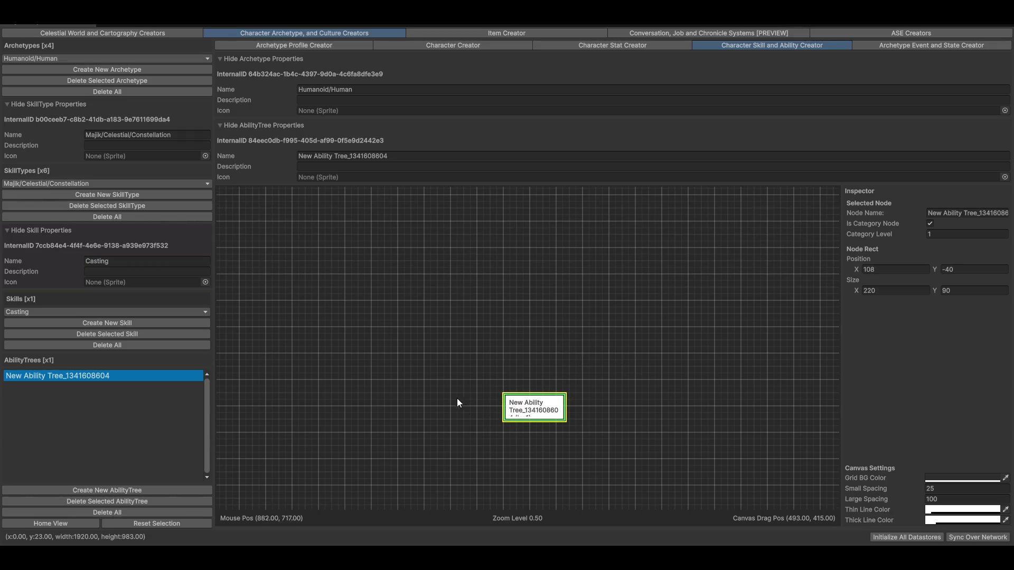
{"action": "left_click", "coordinate": [493, 341]}
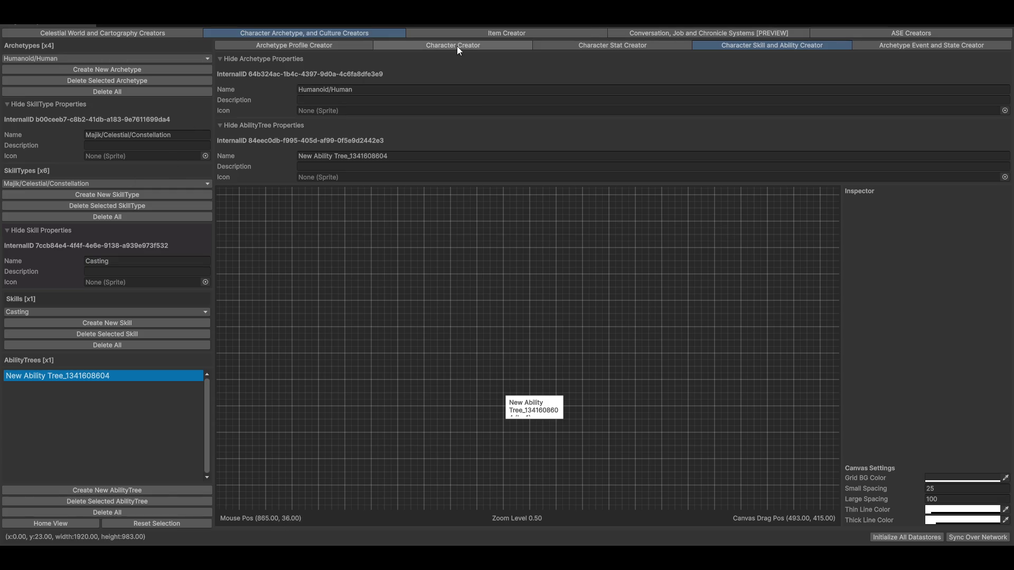
Step: Show the Minor Health Amulet's Interaction System settings in the Item Creator
{"action": "left_click", "coordinate": [314, 44]}
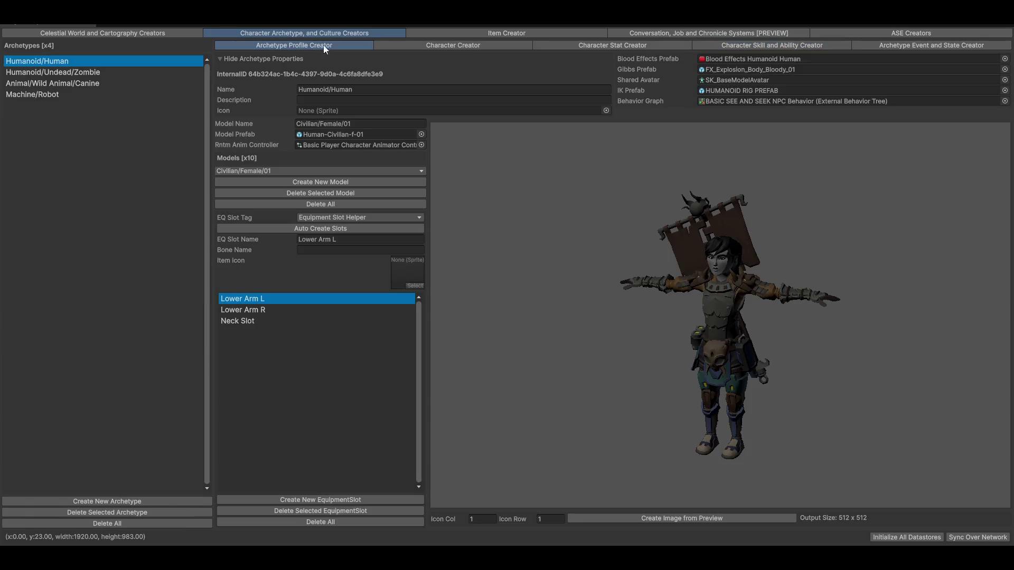
{"action": "left_click", "coordinate": [493, 33]}
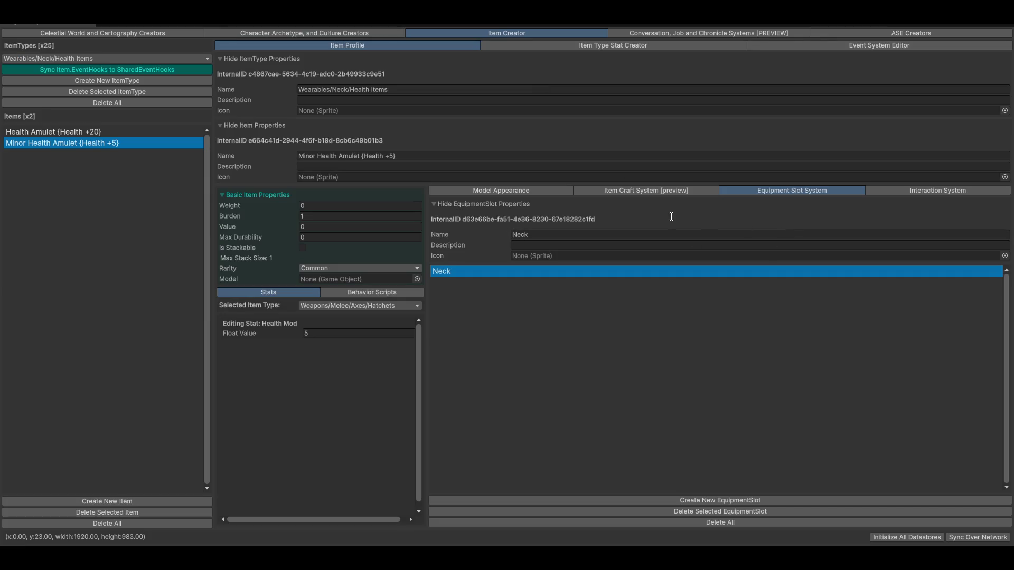
{"action": "left_click", "coordinate": [944, 196]}
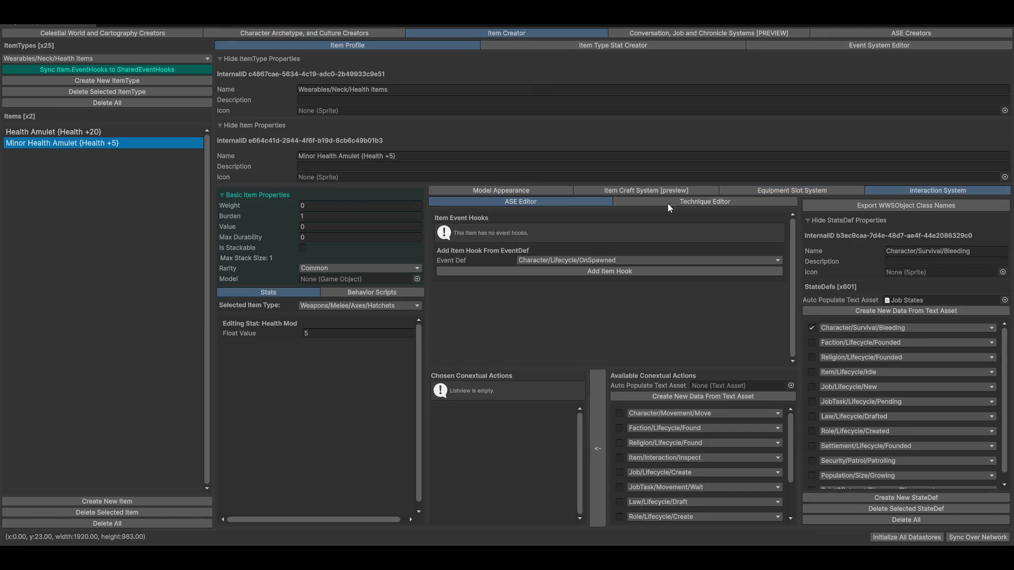
Step: Widen and raise the Magnum Opus Editor window, pan the canvas, and collapse the AbilityTree Properties
{"action": "mouse_move", "coordinate": [784, 345]}
{"action": "left_mouse_down"}
{"action": "mouse_move", "coordinate": [847, 420]}
{"action": "mouse_move", "coordinate": [790, 450]}
{"action": "mouse_move", "coordinate": [757, 392]}
{"action": "left_mouse_up"}
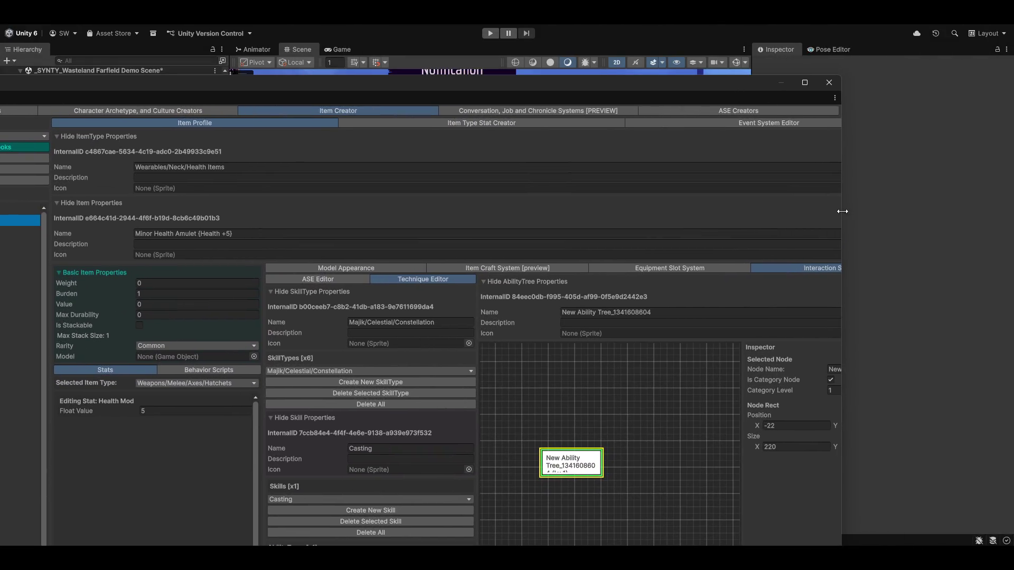
{"action": "left_click_drag", "start_coordinate": [842, 211], "coordinate": [1013, 211]}
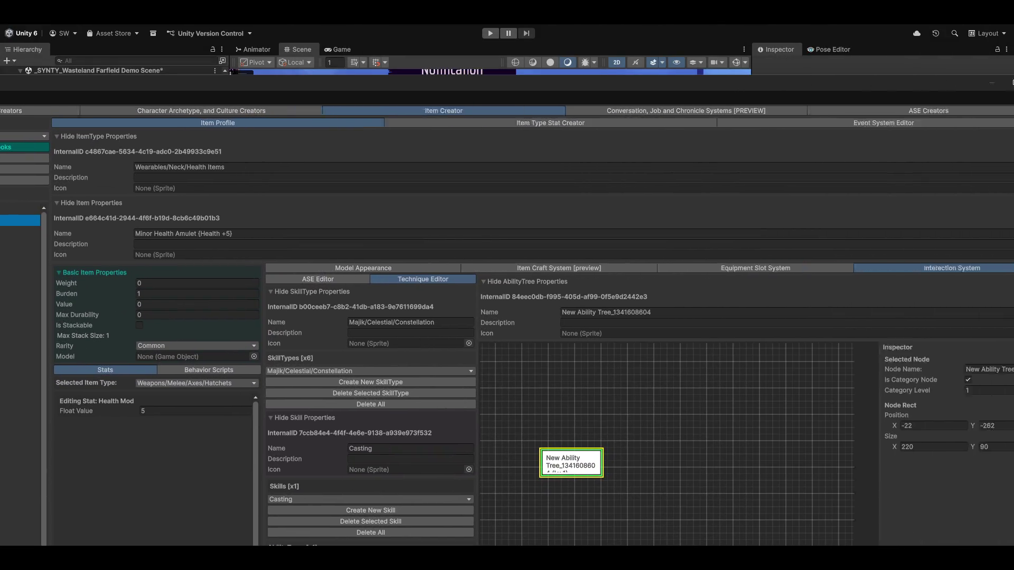
{"action": "mouse_move", "coordinate": [726, 89]}
{"action": "left_mouse_down"}
{"action": "mouse_move", "coordinate": [614, 33]}
{"action": "mouse_move", "coordinate": [579, 29]}
{"action": "left_mouse_up"}
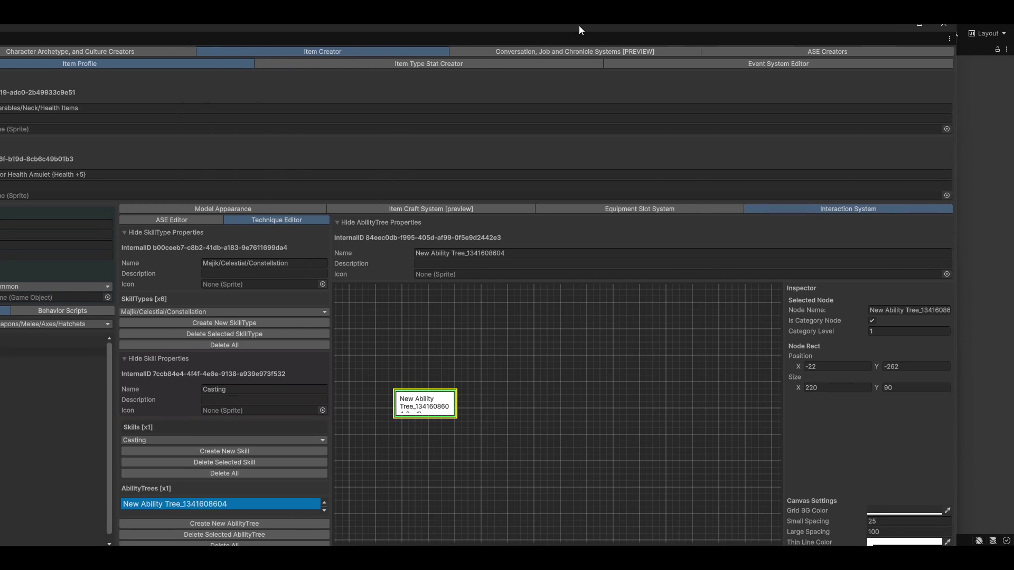
{"action": "mouse_move", "coordinate": [556, 445]}
{"action": "left_mouse_down"}
{"action": "mouse_move", "coordinate": [648, 427]}
{"action": "mouse_move", "coordinate": [700, 433]}
{"action": "left_mouse_up"}
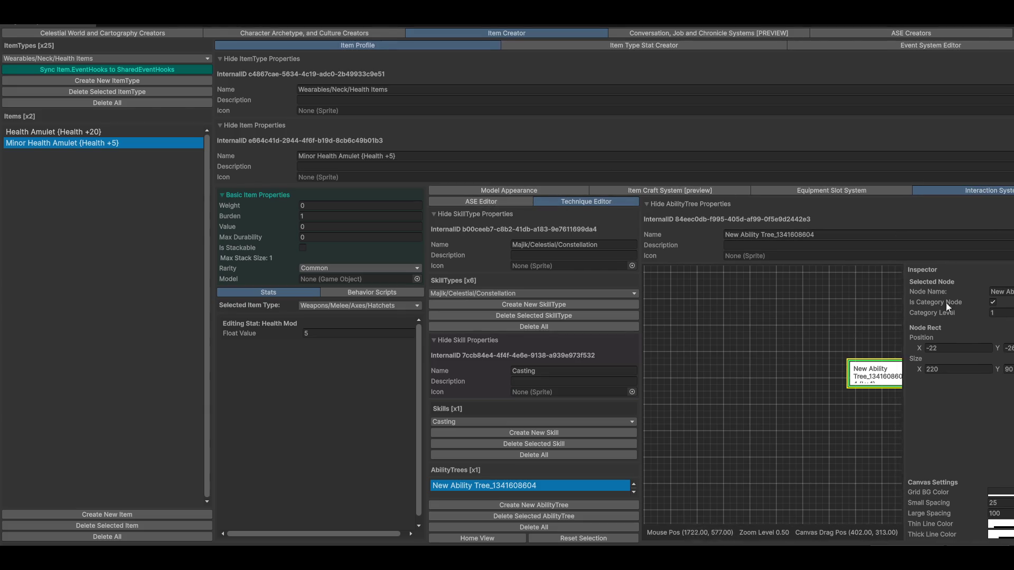
{"action": "left_click", "coordinate": [663, 205]}
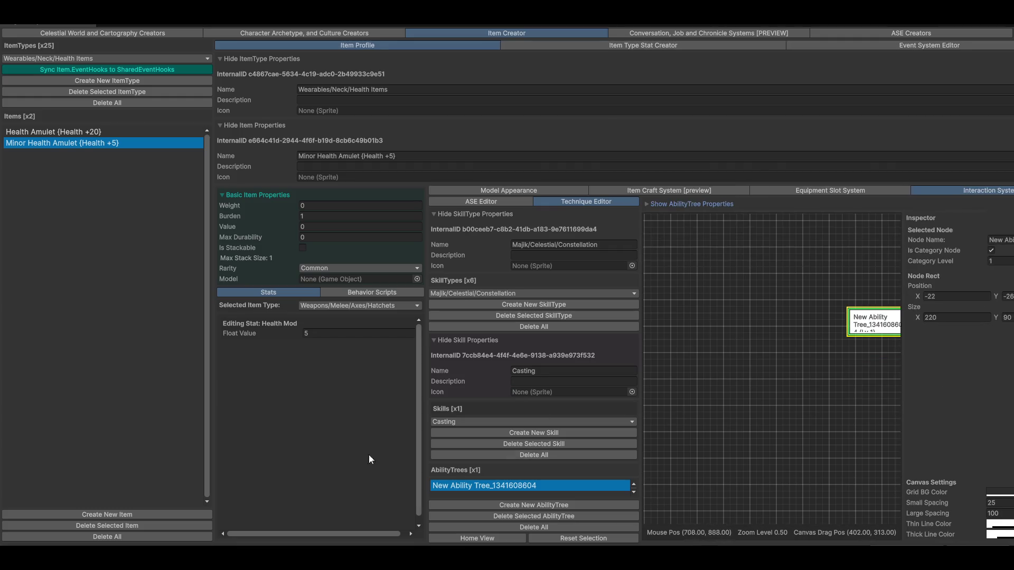
Step: Pan the ability tree canvas and collapse the Skill Properties section
{"action": "mouse_move", "coordinate": [869, 428]}
{"action": "left_mouse_down"}
{"action": "mouse_move", "coordinate": [741, 451]}
{"action": "mouse_move", "coordinate": [730, 468]}
{"action": "left_mouse_up"}
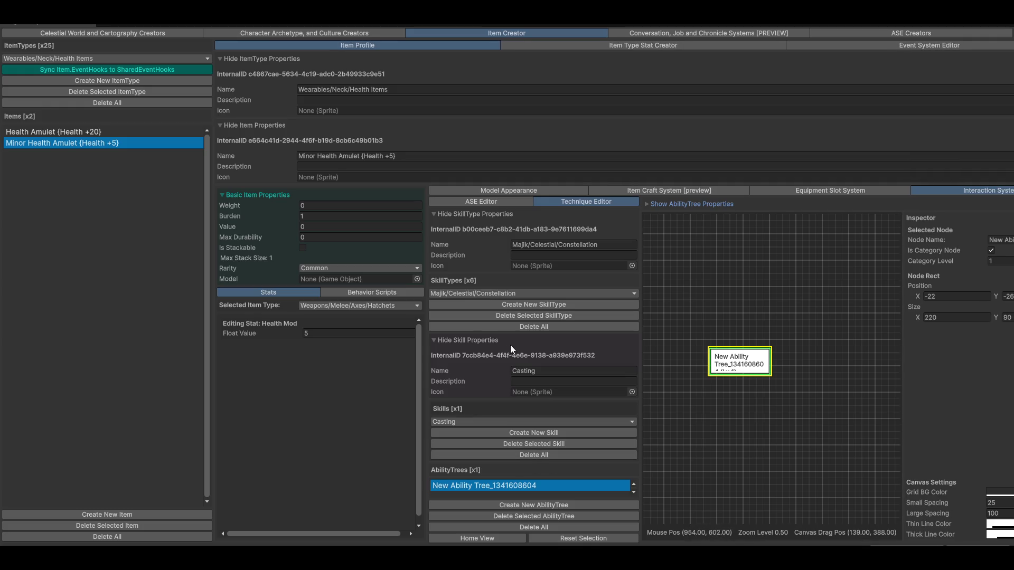
{"action": "left_click", "coordinate": [477, 343]}
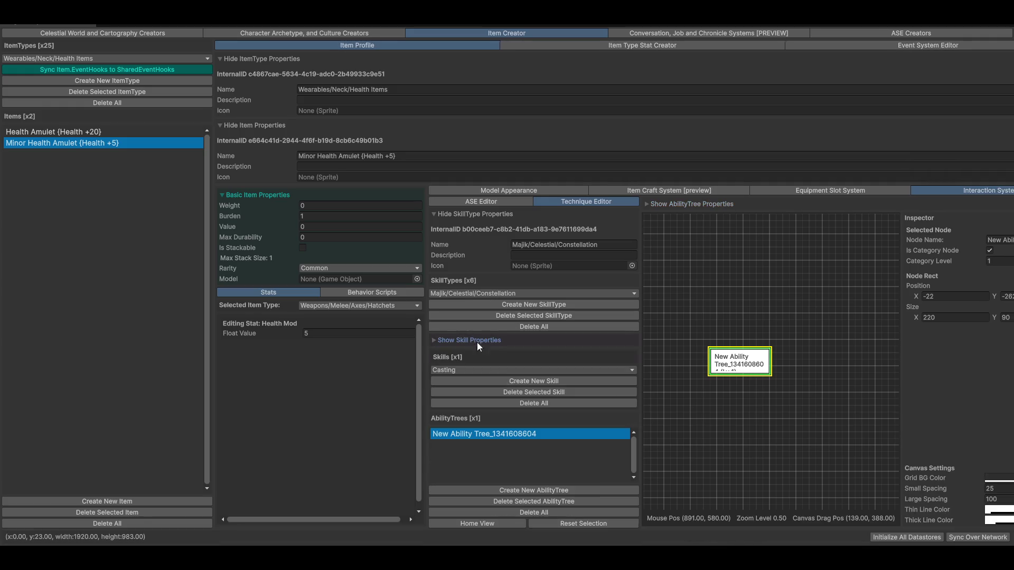
{"action": "left_click", "coordinate": [450, 344]}
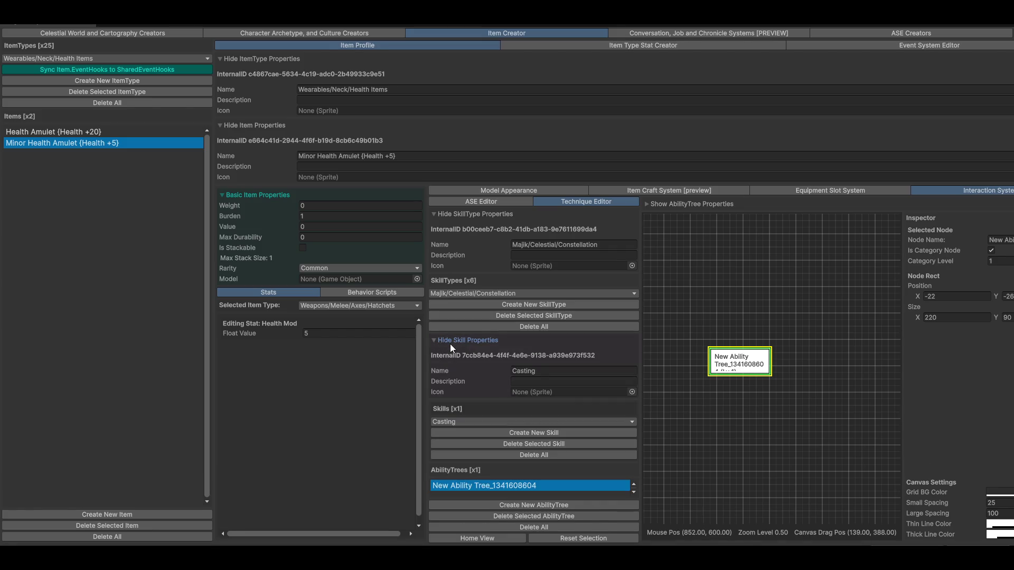
{"action": "left_click", "coordinate": [451, 343]}
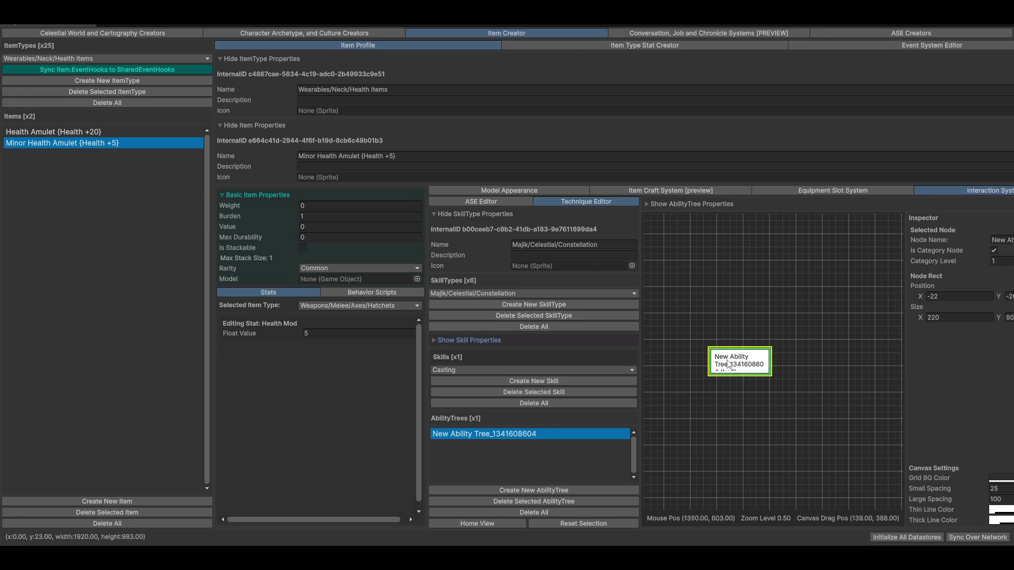
Step: Browse the Majik > Celestial skill types, then close the list without changes
{"action": "left_click", "coordinate": [473, 294]}
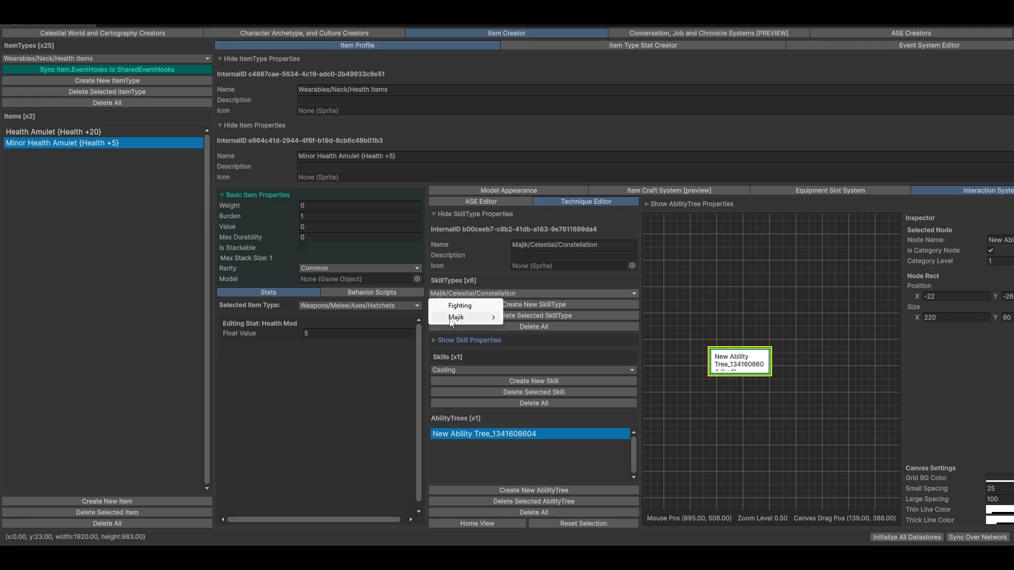
{"action": "mouse_move", "coordinate": [453, 319]}
{"action": "mouse_move", "coordinate": [535, 330]}
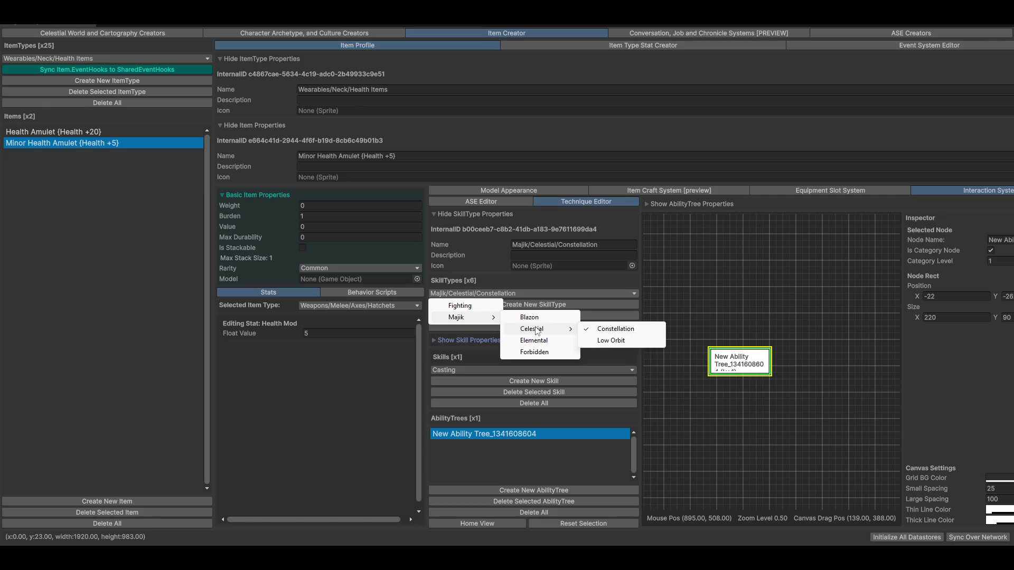
{"action": "left_click", "coordinate": [755, 288]}
{"action": "left_click", "coordinate": [766, 296]}
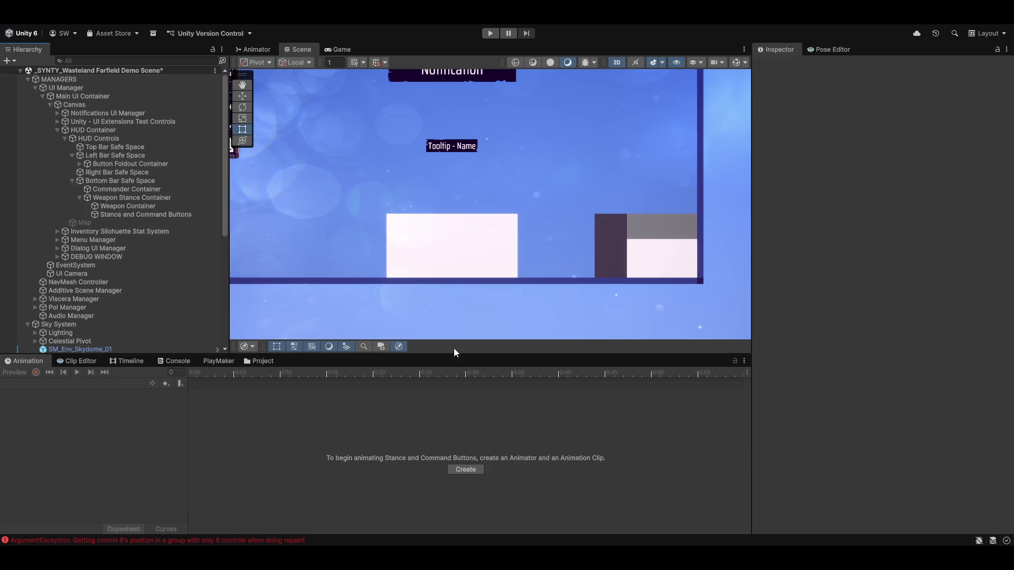
Step: Enlarge the Scene view, zoom in on the HUD boxes, and select SM_Env_Skydome_01
{"action": "mouse_move", "coordinate": [482, 353]}
{"action": "left_mouse_down"}
{"action": "mouse_move", "coordinate": [480, 331]}
{"action": "mouse_move", "coordinate": [469, 362]}
{"action": "mouse_move", "coordinate": [472, 350]}
{"action": "left_mouse_up"}
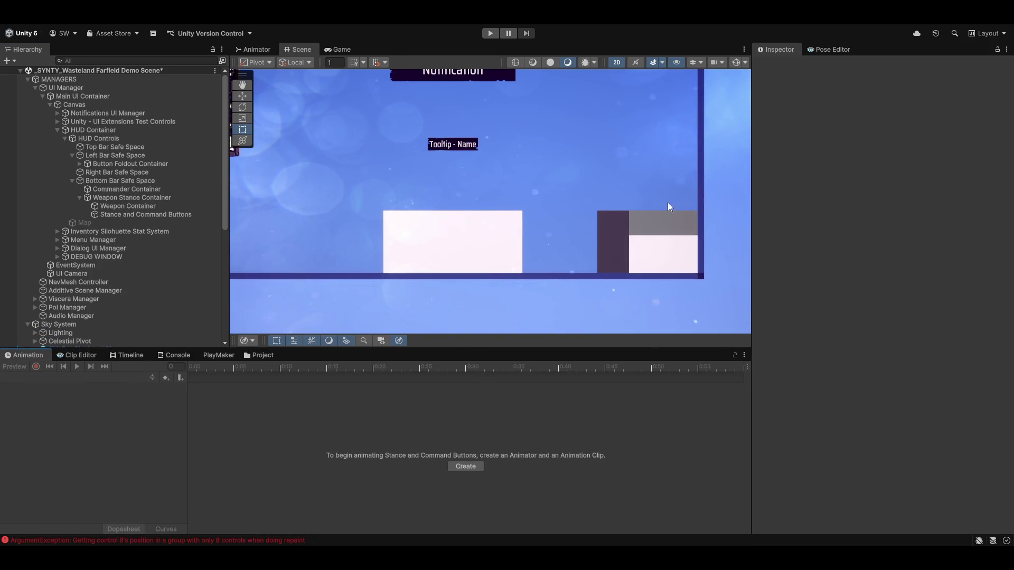
{"action": "scroll", "coordinate": [476, 264], "scroll_direction": "up", "scroll_amount": 3}
{"action": "scroll", "coordinate": [498, 272], "scroll_direction": "up", "scroll_amount": 2}
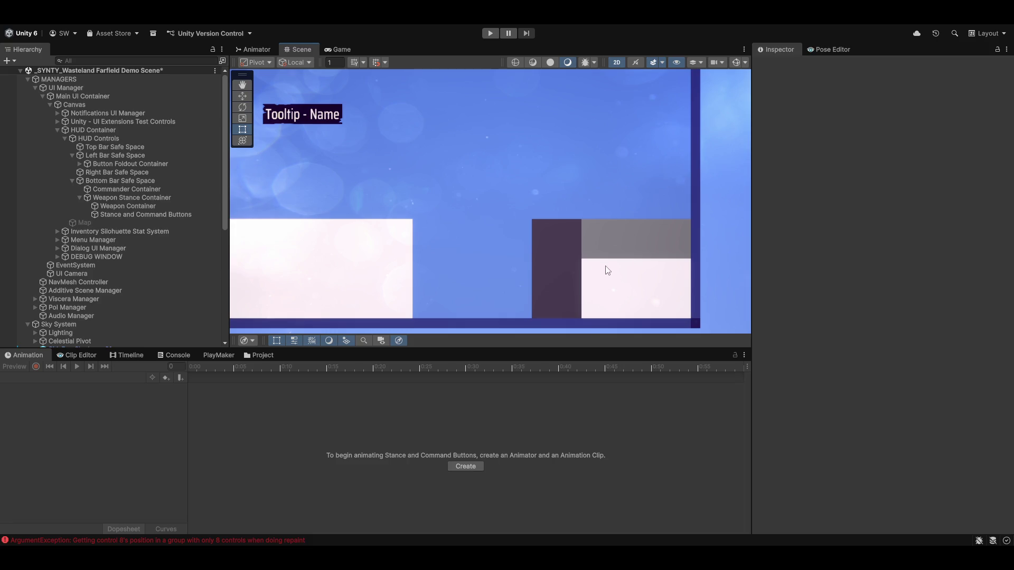
{"action": "left_click", "coordinate": [625, 239]}
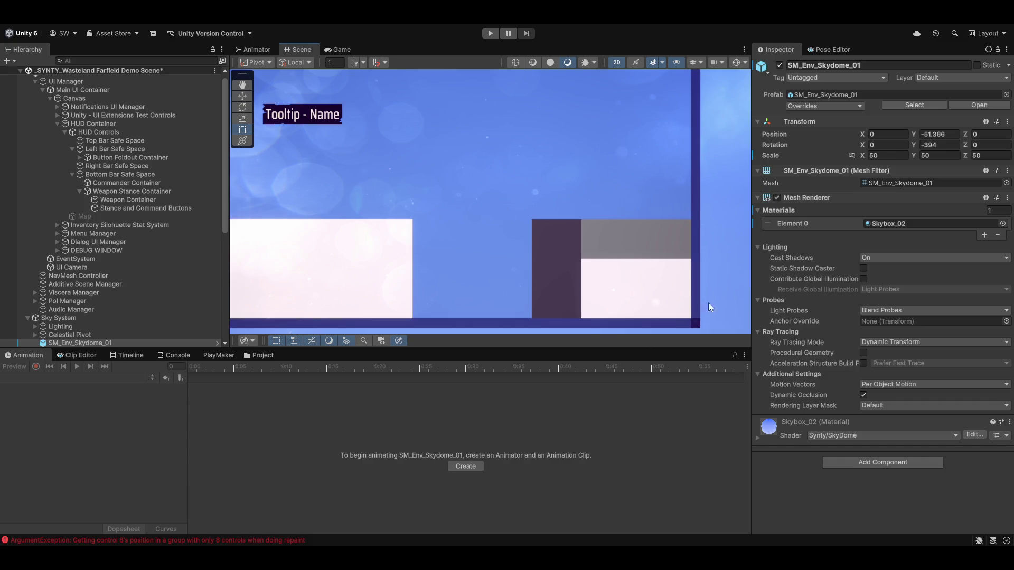
Step: Select Stance and Command Buttons in the Hierarchy and frame it in the Scene view
{"action": "mouse_move", "coordinate": [599, 290]}
{"action": "left_mouse_down"}
{"action": "mouse_move", "coordinate": [678, 271]}
{"action": "mouse_move", "coordinate": [576, 266]}
{"action": "left_mouse_up"}
{"action": "scroll", "coordinate": [660, 280], "scroll_direction": "down", "scroll_amount": 5}
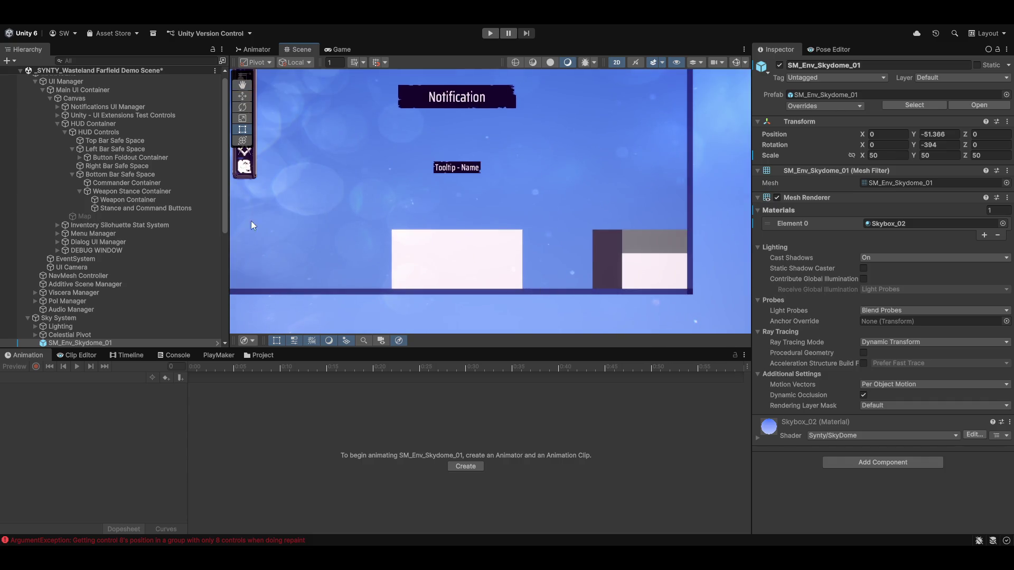
{"action": "left_click", "coordinate": [112, 210]}
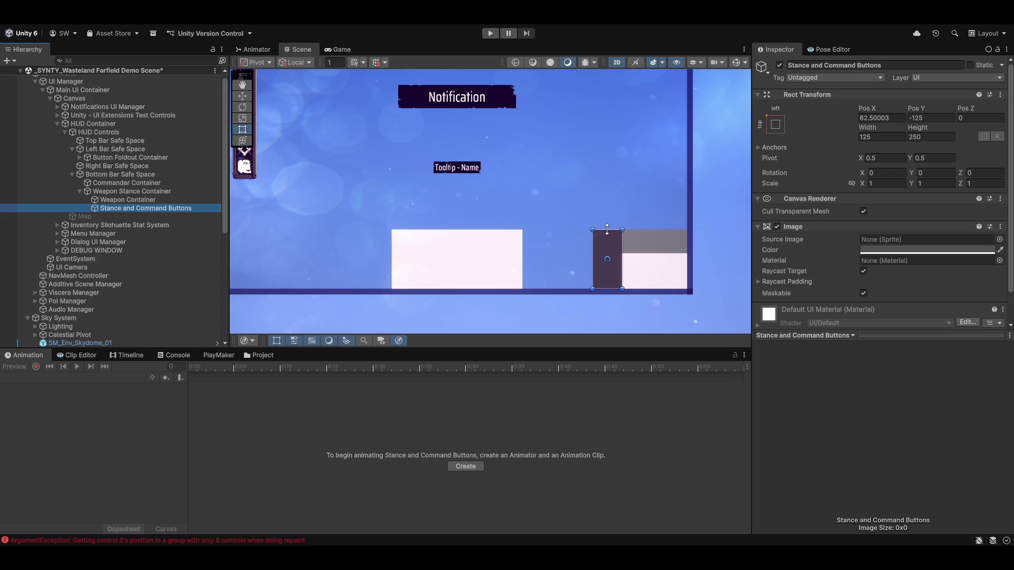
{"action": "left_click_drag", "start_coordinate": [406, 205], "coordinate": [451, 212]}
{"action": "scroll", "coordinate": [450, 212], "scroll_direction": "down", "scroll_amount": 2}
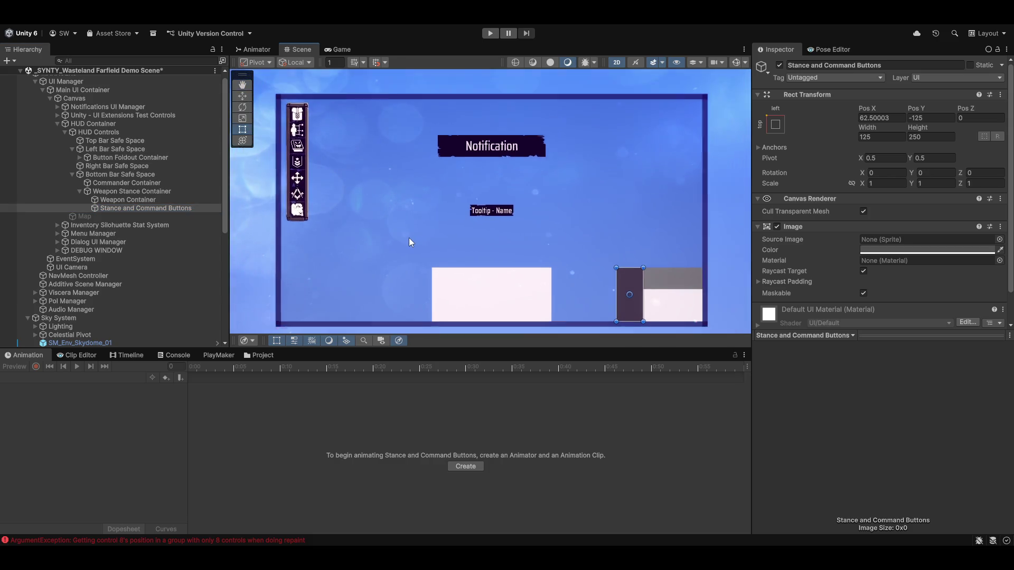
{"action": "scroll", "coordinate": [522, 201], "scroll_direction": "down", "scroll_amount": 2}
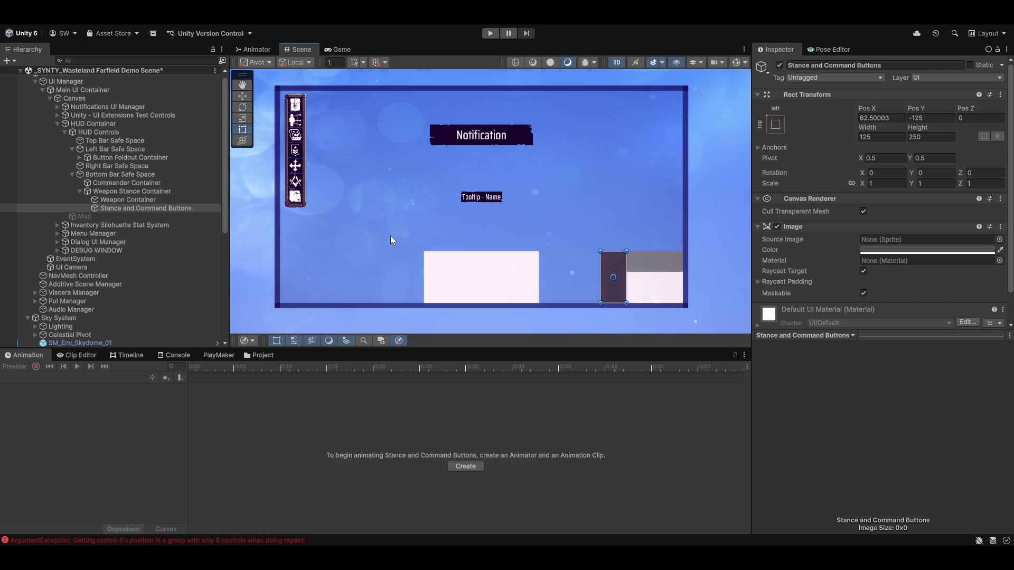
{"action": "key", "text": "f"}
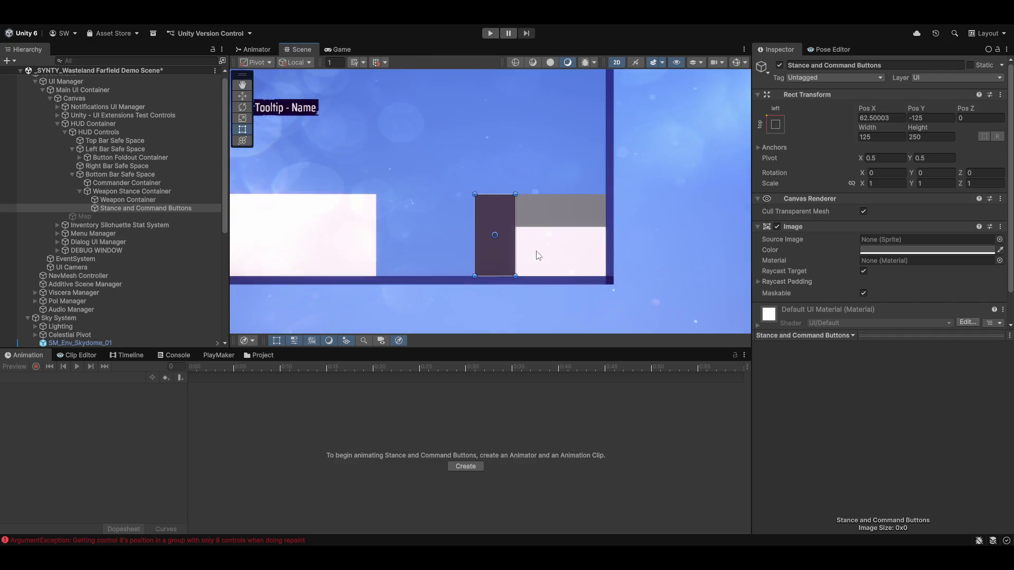
Step: Inspect Weapon Stance Container, then launch the Magnum Opus editor from the toolbar menu
{"action": "left_click", "coordinate": [129, 200]}
{"action": "left_click", "coordinate": [141, 193]}
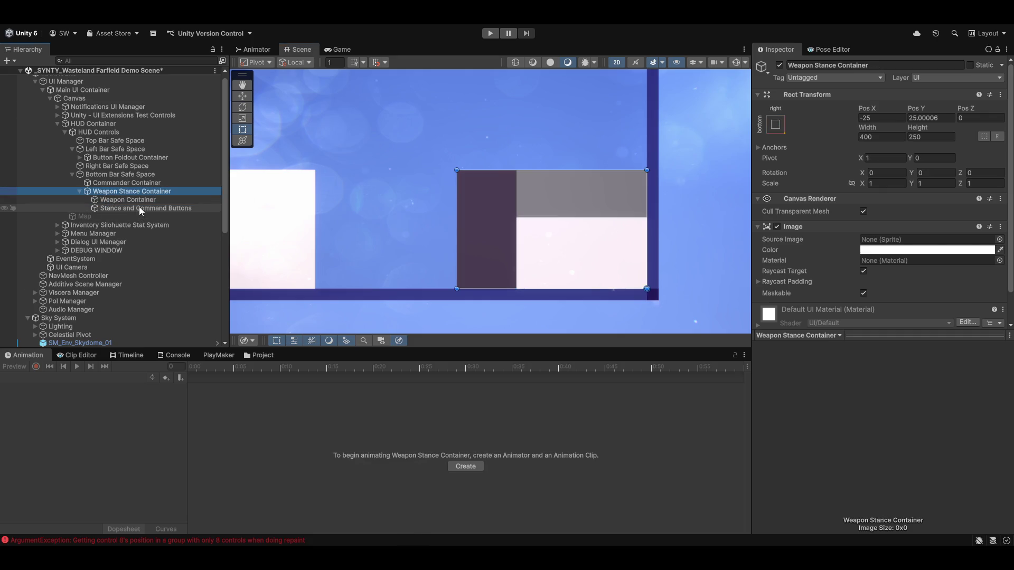
{"action": "left_click", "coordinate": [373, 28]}
{"action": "left_click", "coordinate": [369, 43]}
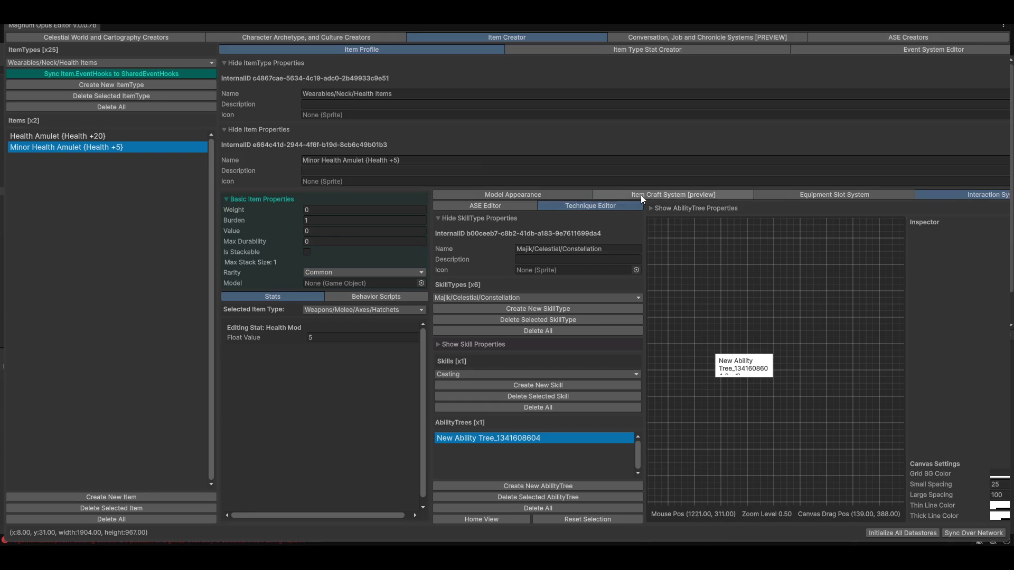
Step: Show Minor Health Amulet's model preview and search the model picker for 'clothe'
{"action": "left_click", "coordinate": [508, 205]}
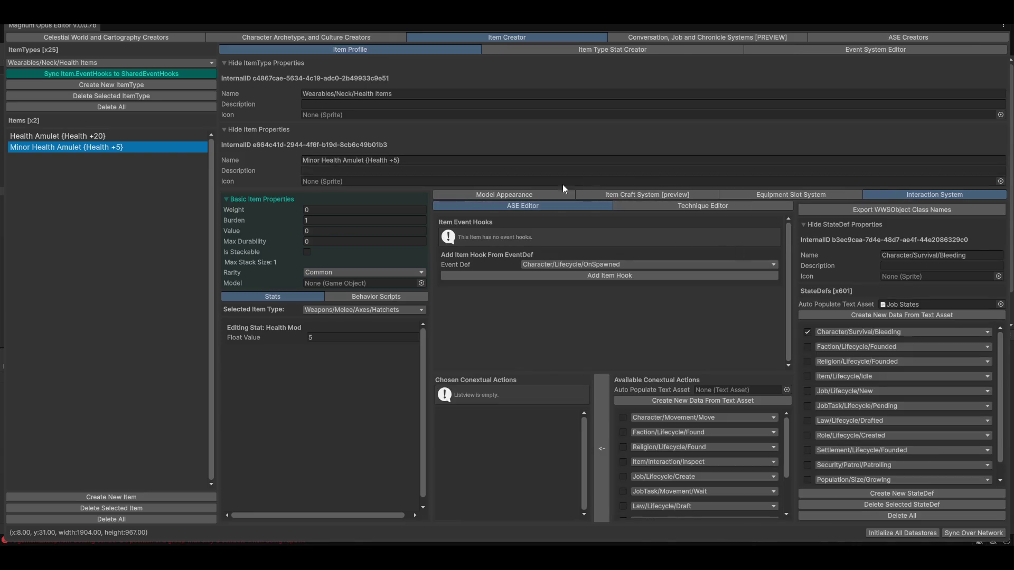
{"action": "left_click", "coordinate": [479, 195]}
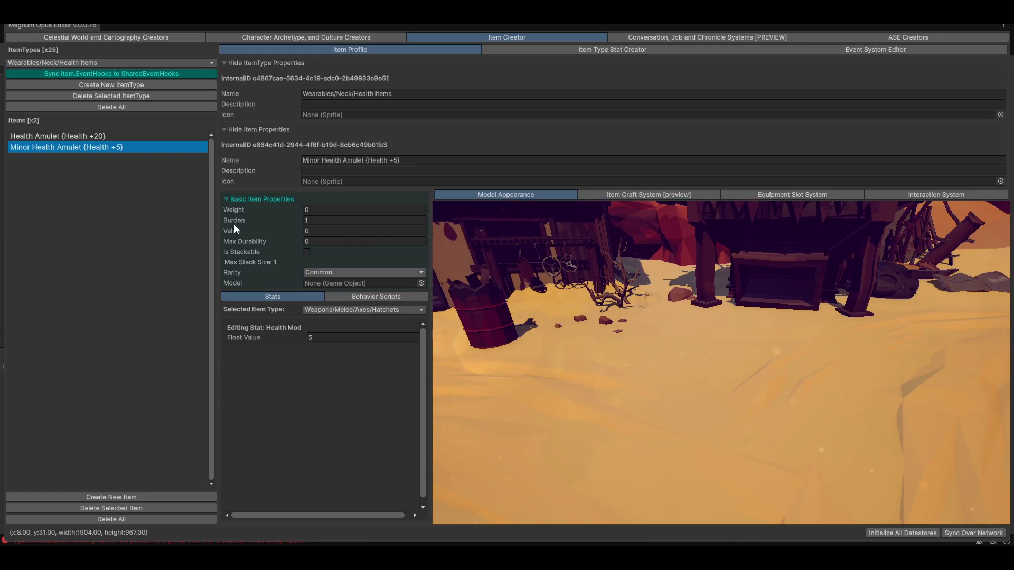
{"action": "left_click", "coordinate": [98, 137]}
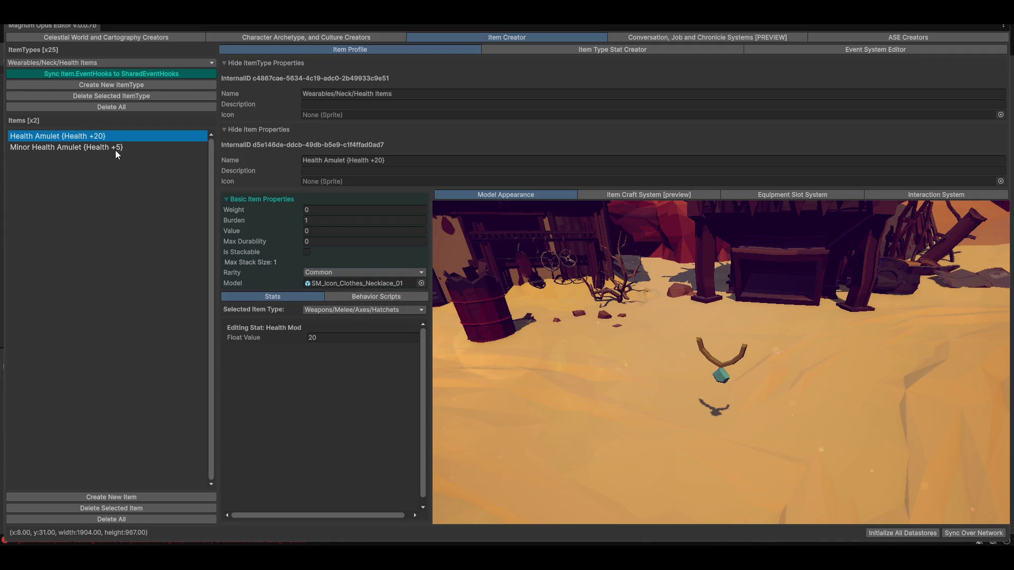
{"action": "left_click", "coordinate": [101, 149]}
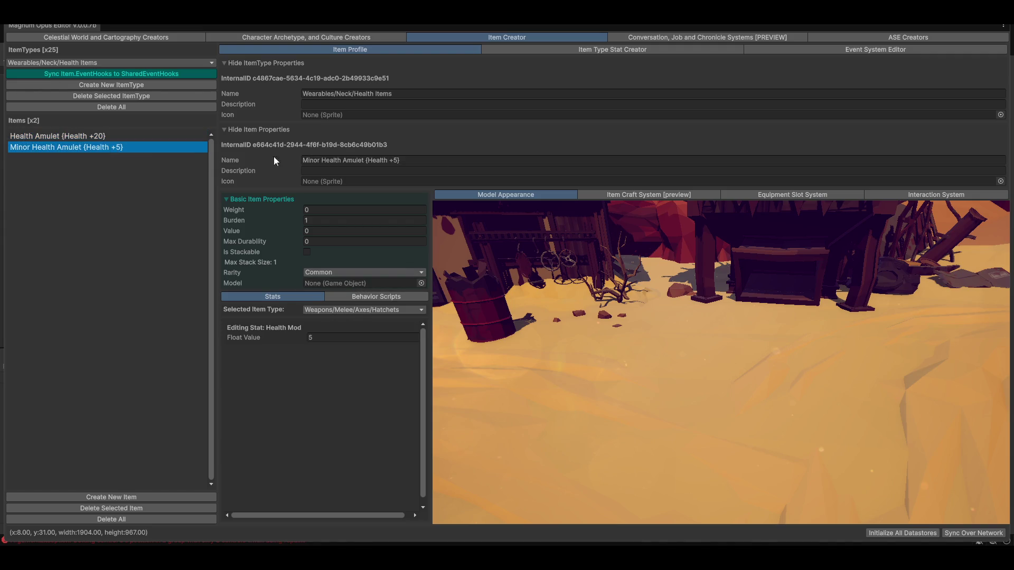
{"action": "left_click", "coordinate": [421, 283]}
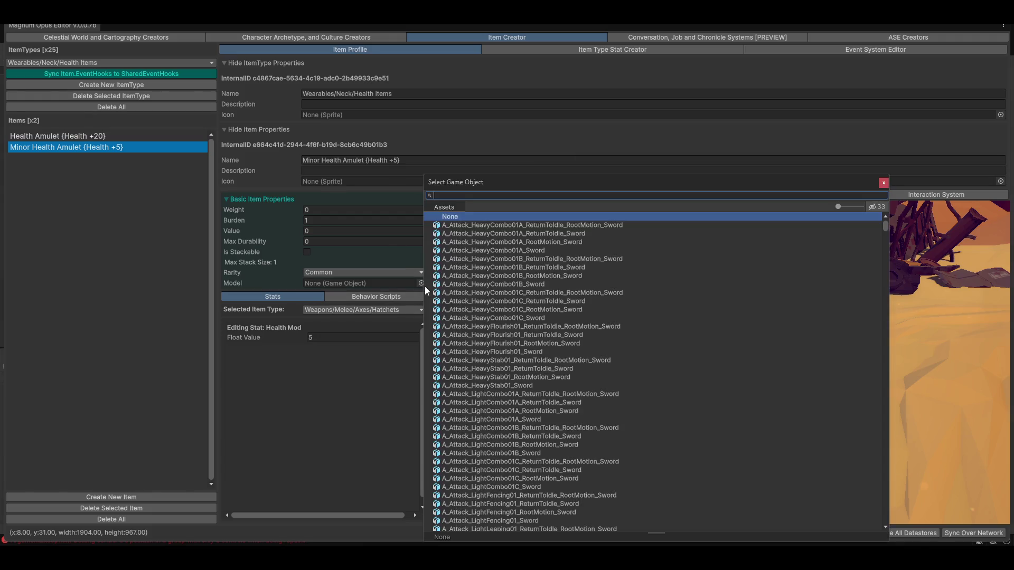
{"action": "type", "text": "clothe"}
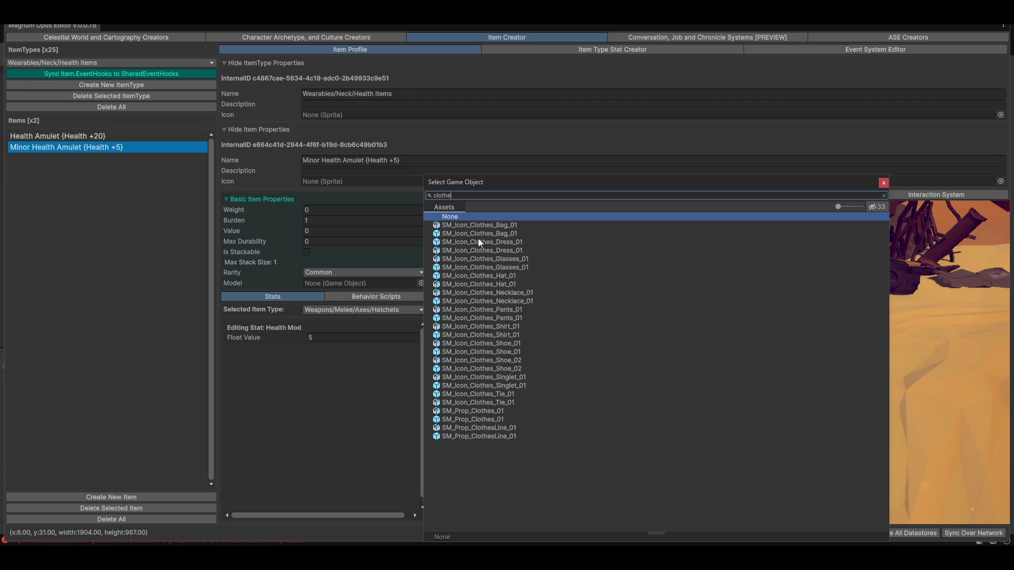
{"action": "left_click", "coordinate": [488, 234]}
Step: Compare shoe, clothesline and hat models, then assign SM_Icon_Clothes_Necklace_01 as the model
{"action": "left_click_drag", "start_coordinate": [651, 182], "coordinate": [369, 129]}
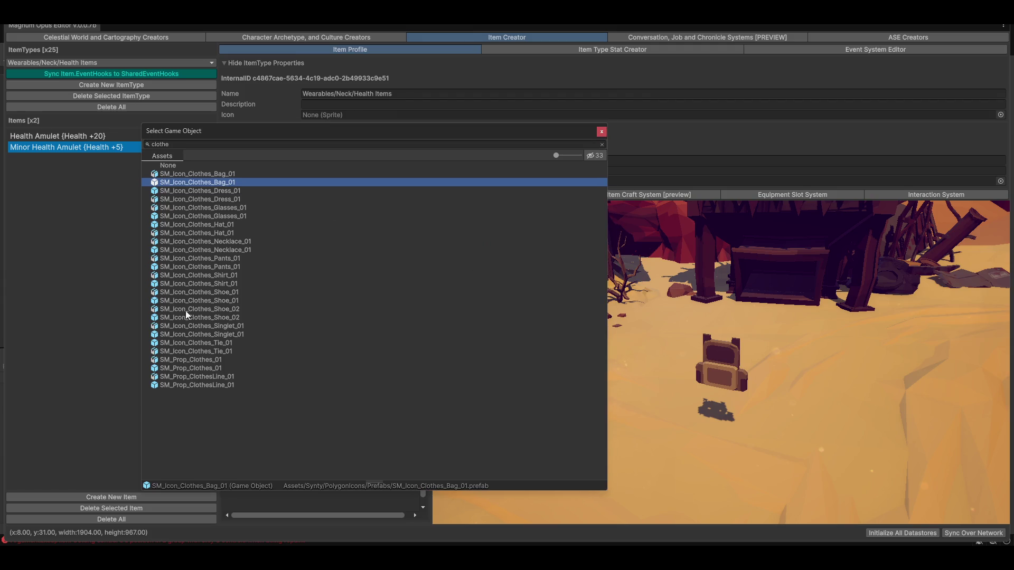
{"action": "left_click", "coordinate": [174, 301]}
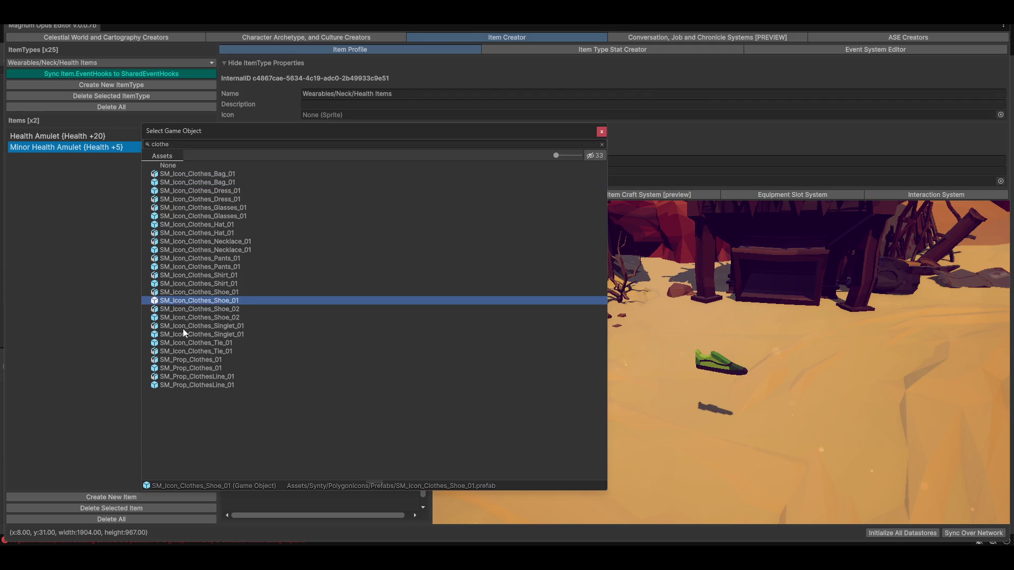
{"action": "left_click", "coordinate": [175, 317]}
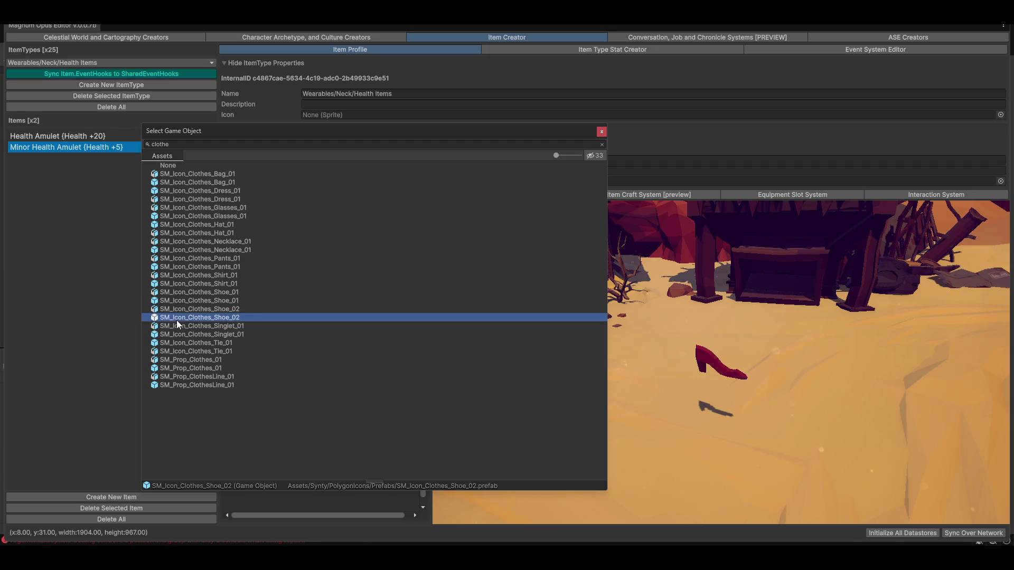
{"action": "left_click", "coordinate": [167, 370]}
{"action": "left_click", "coordinate": [172, 385]}
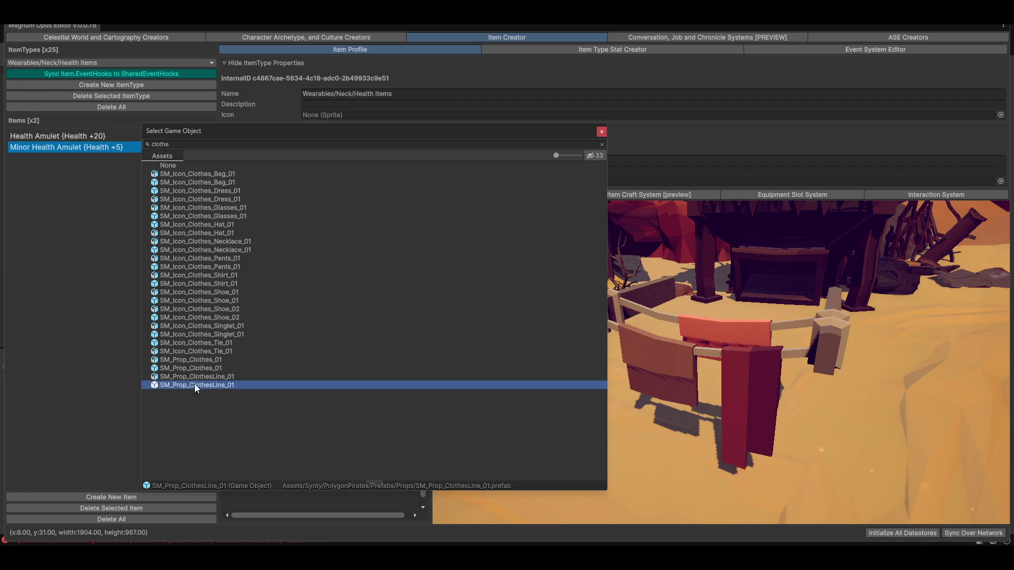
{"action": "left_click", "coordinate": [175, 233]}
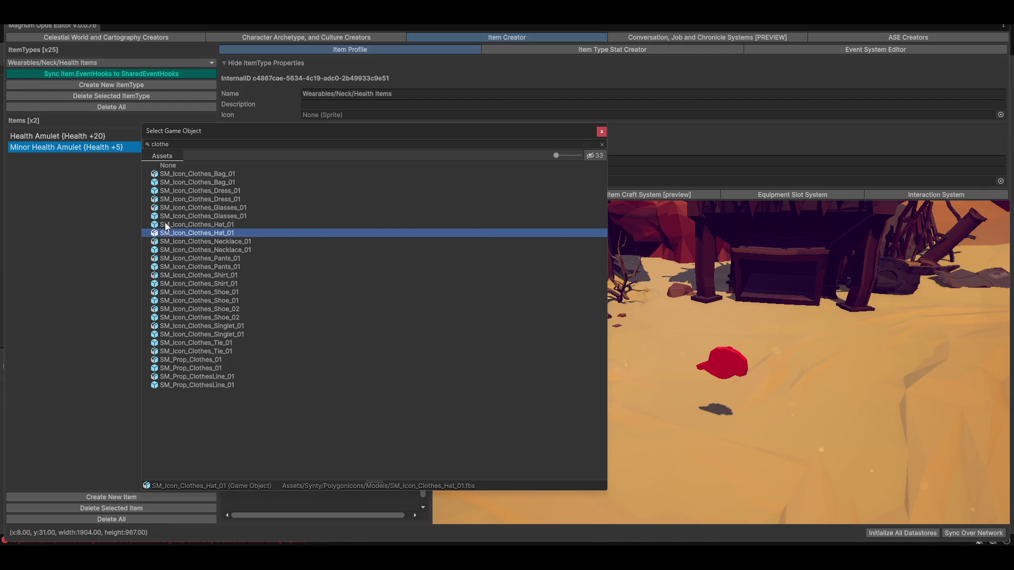
{"action": "left_click", "coordinate": [165, 225]}
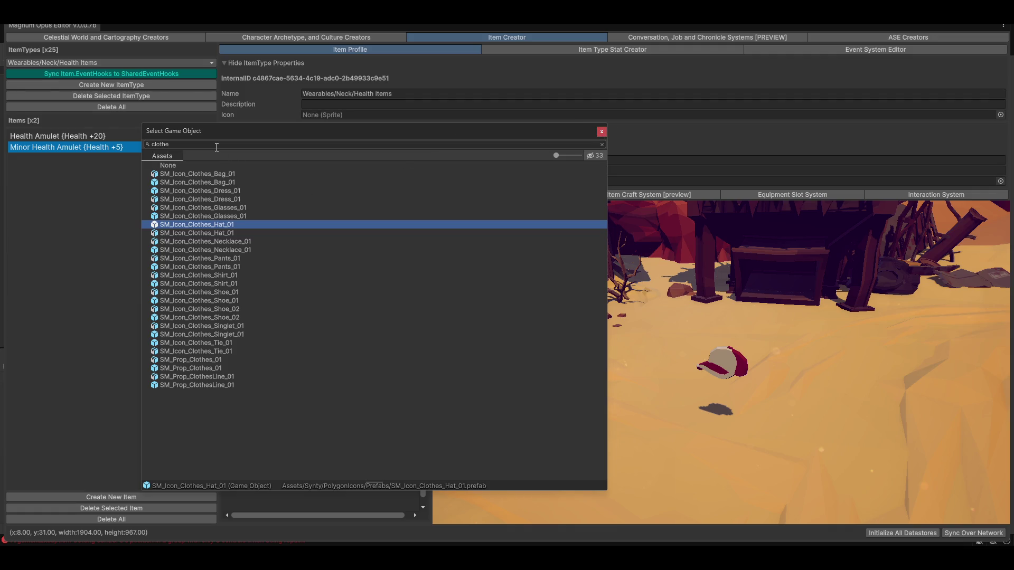
{"action": "left_click", "coordinate": [174, 250]}
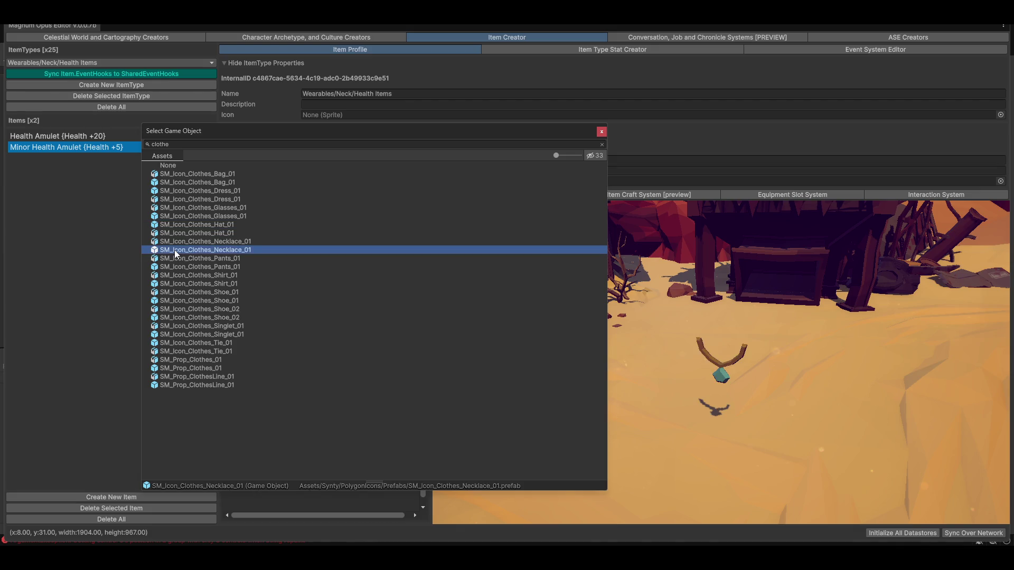
{"action": "double_click", "coordinate": [178, 249]}
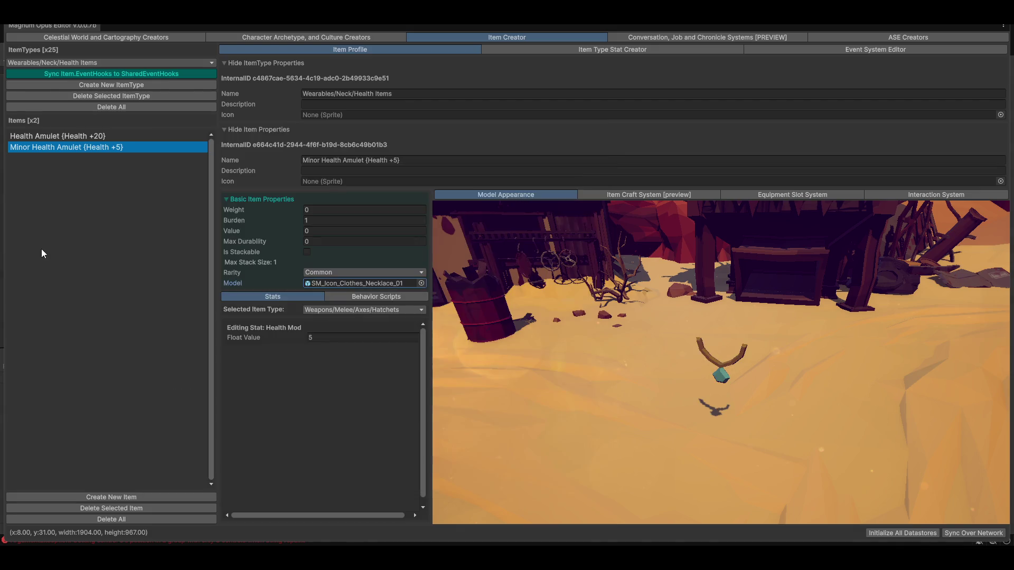
Step: Reselect Minor Health Amulet (Health +5) and show its Interaction System settings
{"action": "left_click", "coordinate": [83, 139]}
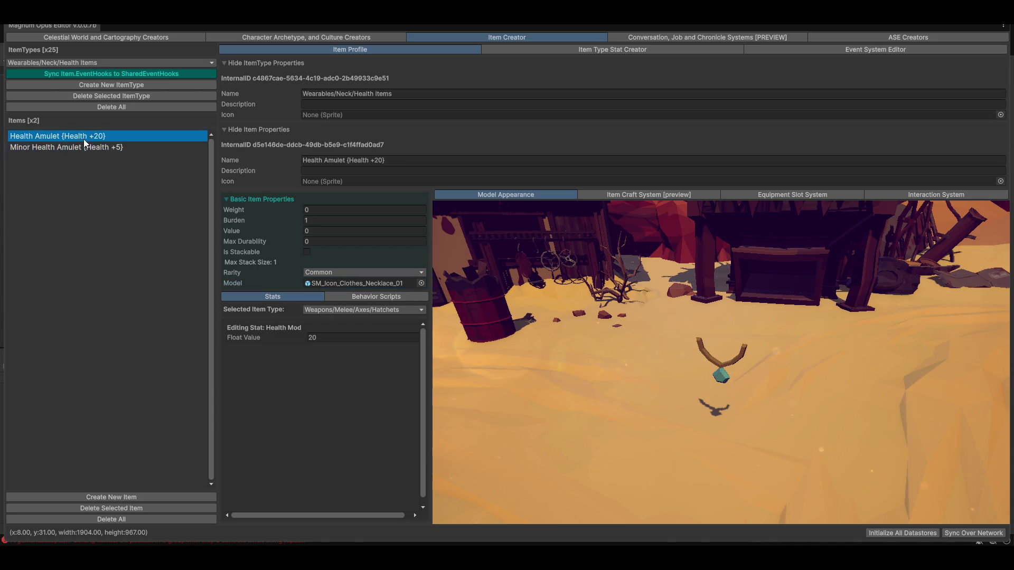
{"action": "left_click", "coordinate": [85, 142]}
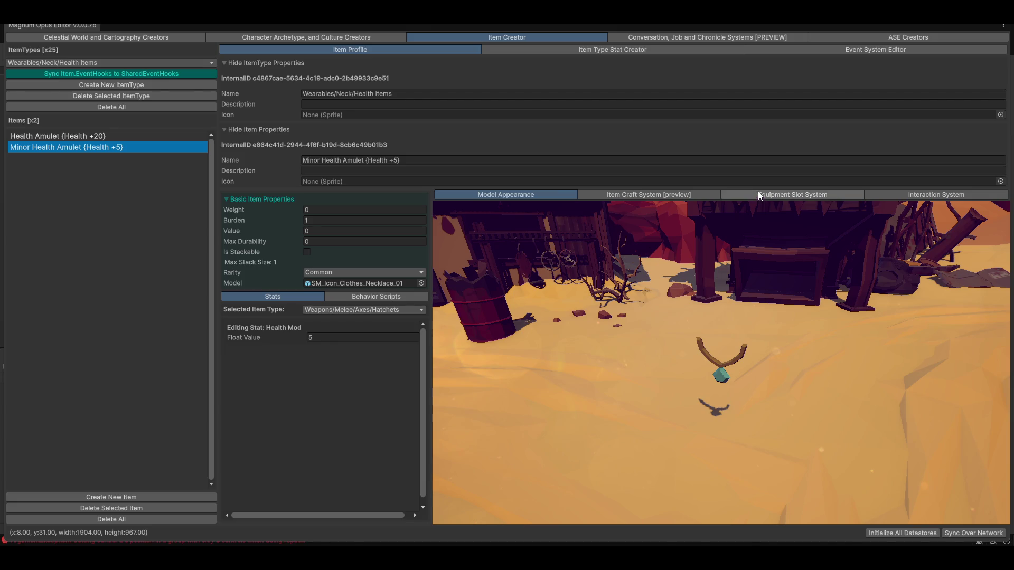
{"action": "left_click", "coordinate": [926, 196]}
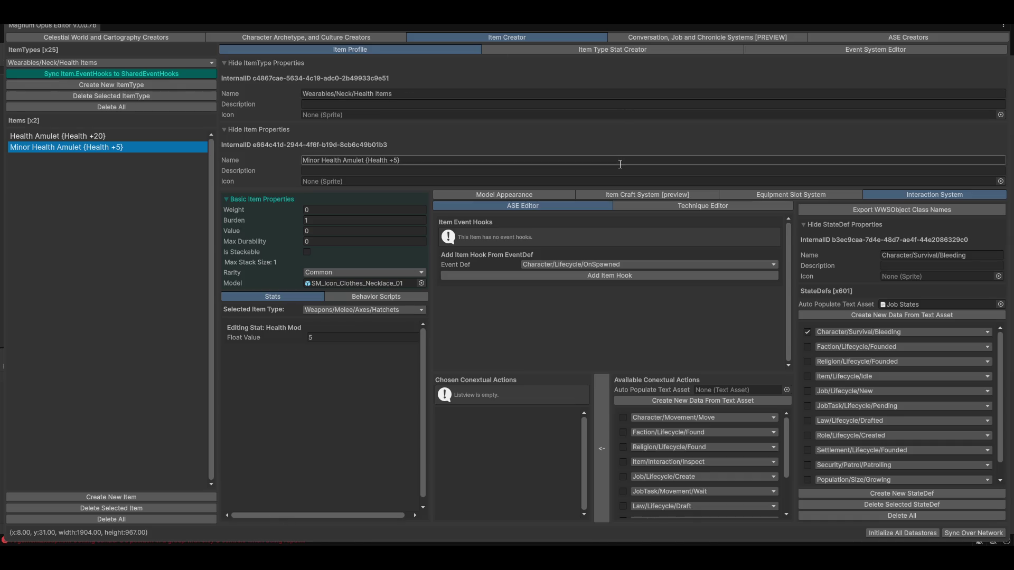
Step: Go to the Character Archetype and Culture Creators and open the Character Creator on the first character
{"action": "left_click", "coordinate": [291, 37]}
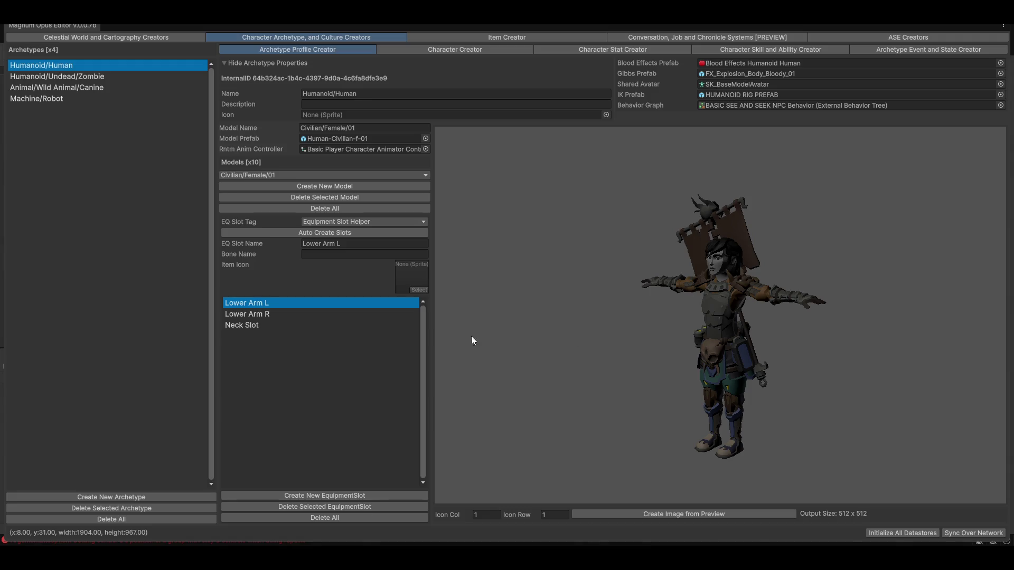
{"action": "left_click_drag", "start_coordinate": [721, 271], "coordinate": [800, 207]}
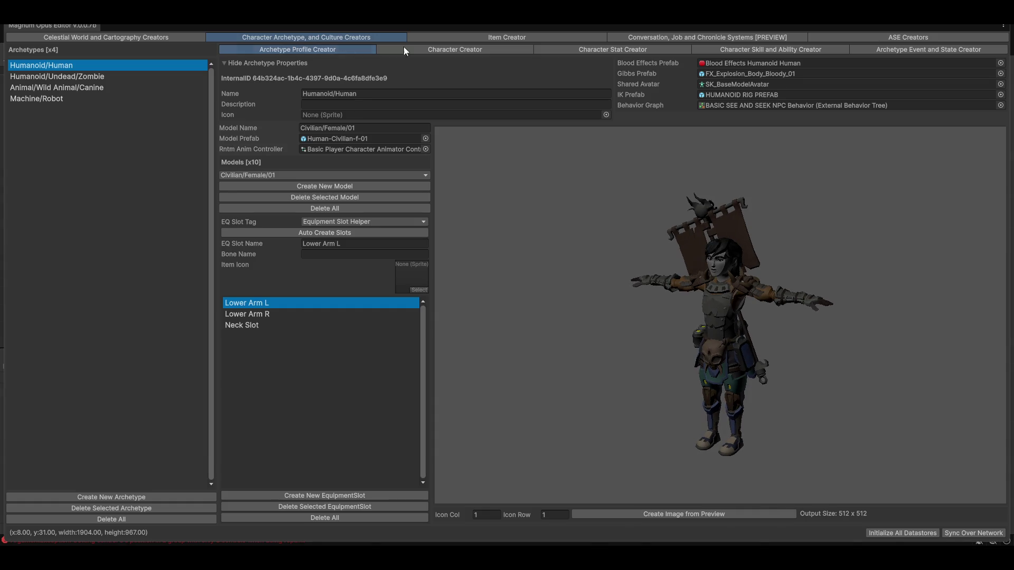
{"action": "left_click", "coordinate": [183, 38]}
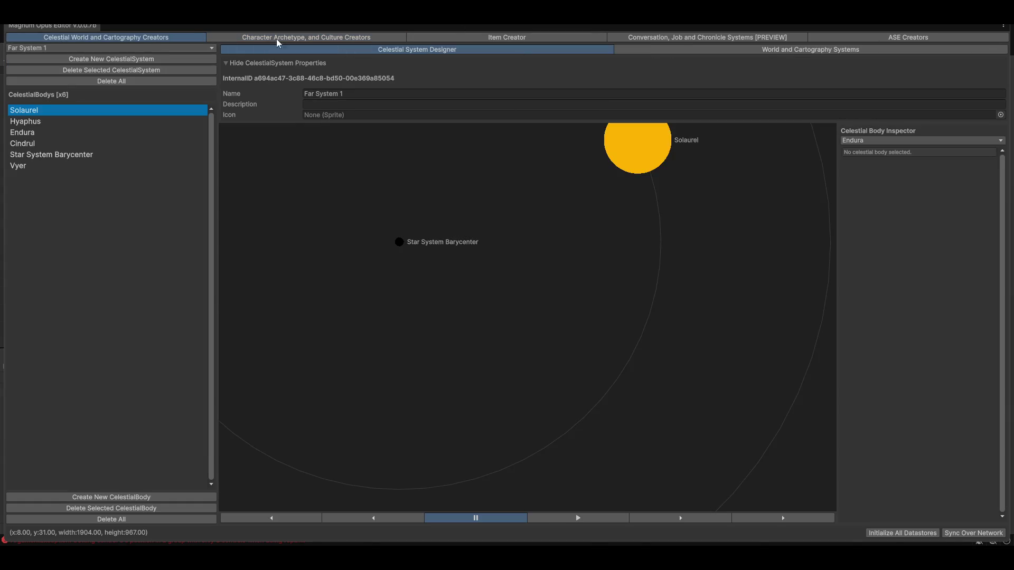
{"action": "left_click", "coordinate": [306, 37]}
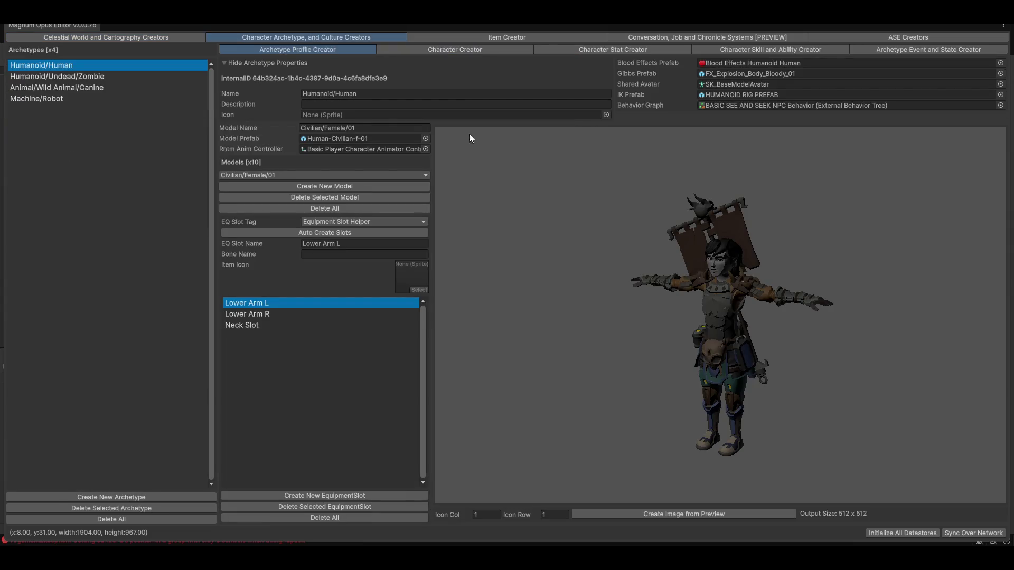
{"action": "left_click", "coordinate": [443, 48]}
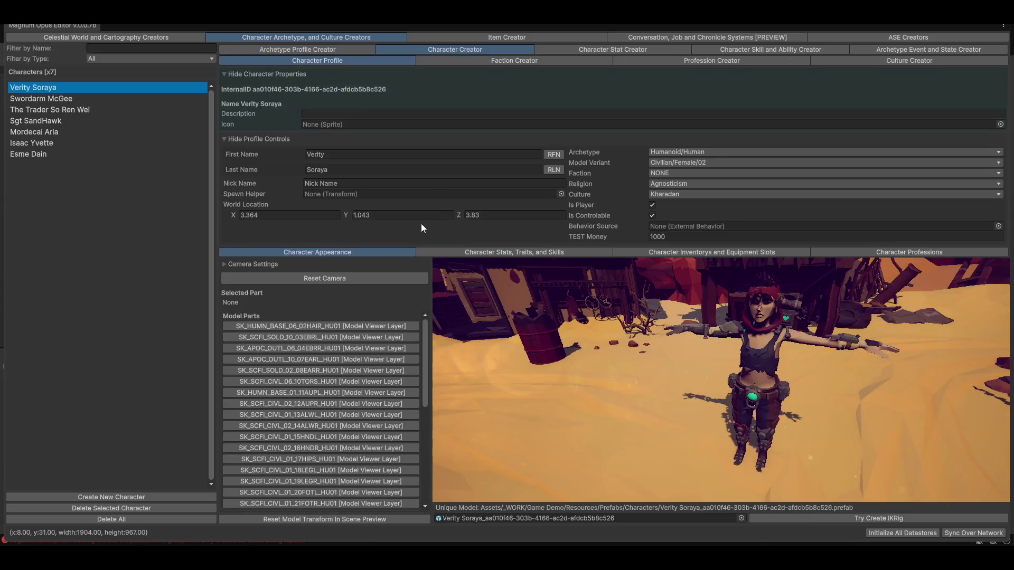
Step: Rotate the character preview about 180° to view its back
{"action": "mouse_move", "coordinate": [715, 338]}
{"action": "left_mouse_down"}
{"action": "mouse_move", "coordinate": [680, 328]}
{"action": "mouse_move", "coordinate": [613, 341]}
{"action": "mouse_move", "coordinate": [725, 344]}
{"action": "left_mouse_up"}
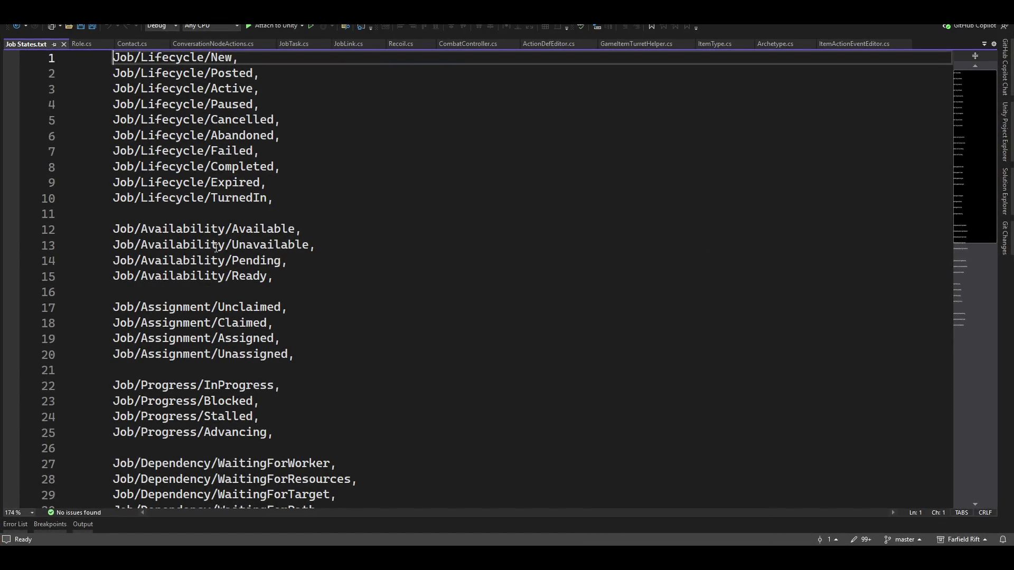
Step: Close Job States.txt so CombatController.cs is showing
{"action": "left_click", "coordinate": [63, 44]}
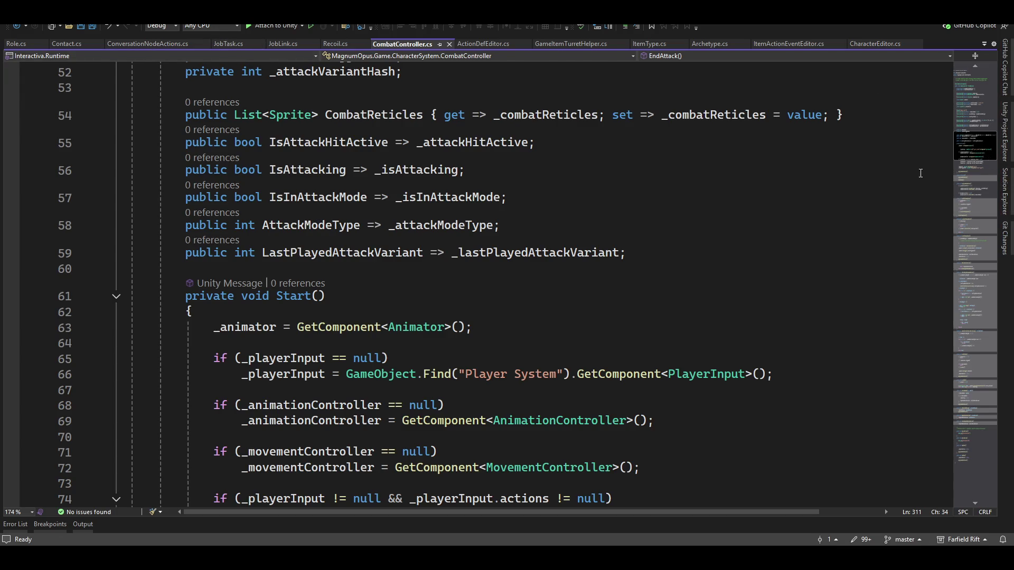
Step: Search Solution Explorer for 'itemeditor', open ItemEditor.cs and look through its code
{"action": "mouse_move", "coordinate": [999, 208]}
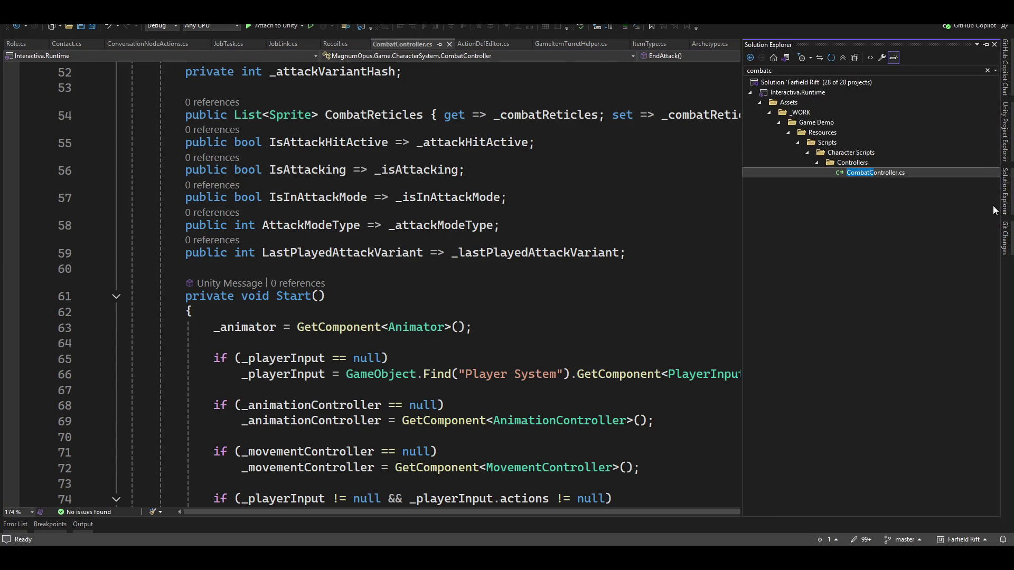
{"action": "left_click", "coordinate": [891, 69]}
{"action": "type", "text": "itemeditor"}
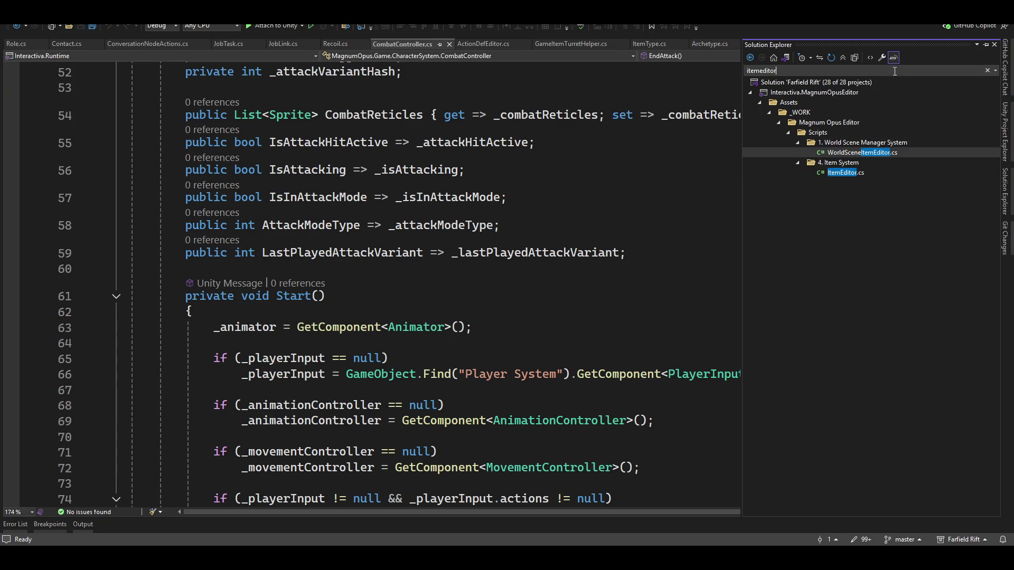
{"action": "double_click", "coordinate": [841, 173]}
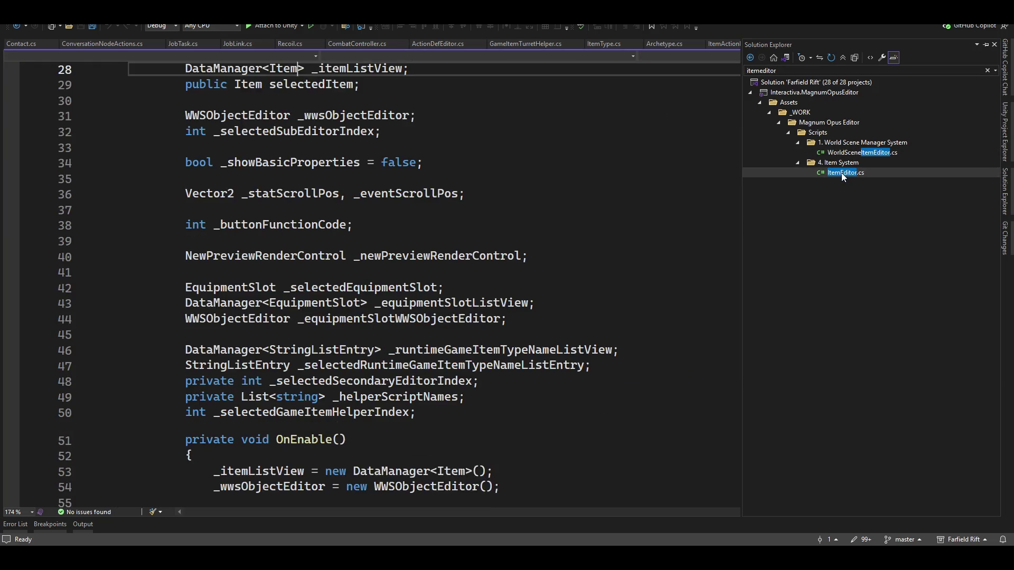
{"action": "scroll", "coordinate": [265, 462], "scroll_direction": "down", "scroll_amount": 20}
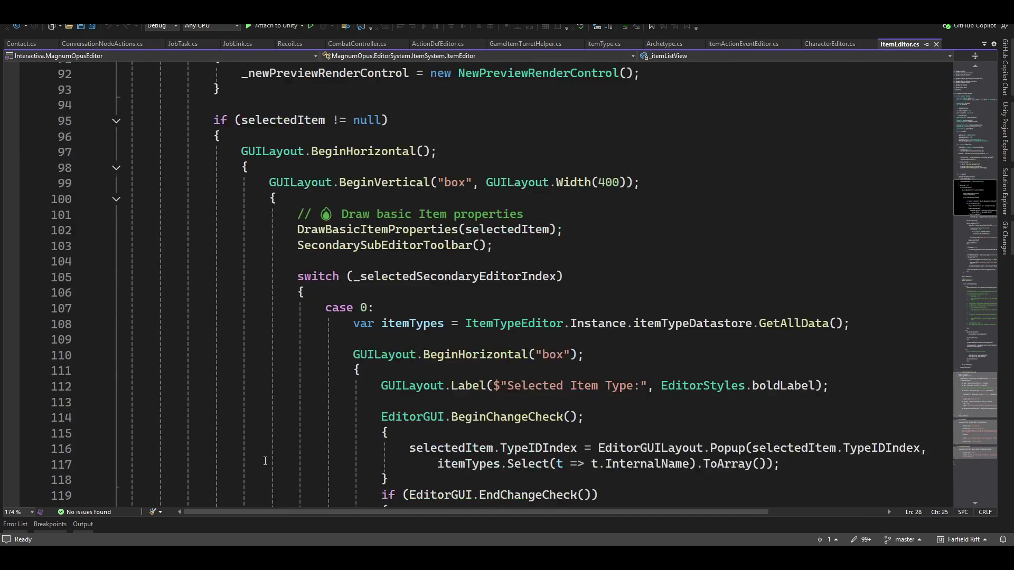
{"action": "scroll", "coordinate": [265, 462], "scroll_direction": "down", "scroll_amount": 6}
{"action": "scroll", "coordinate": [794, 294], "scroll_direction": "down", "scroll_amount": 20}
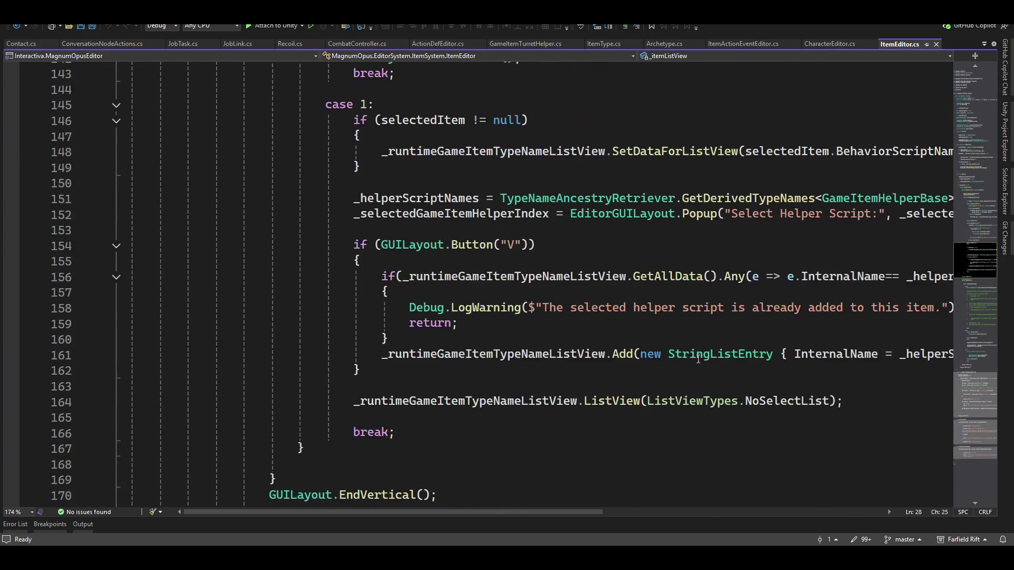
{"action": "scroll", "coordinate": [368, 284], "scroll_direction": "up", "scroll_amount": 1}
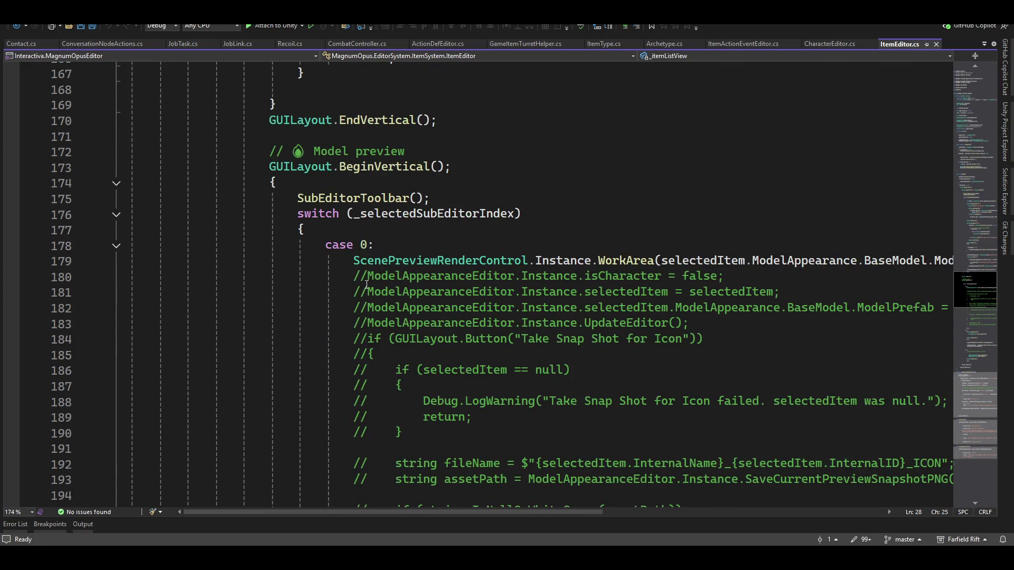
{"action": "scroll", "coordinate": [601, 310], "scroll_direction": "down", "scroll_amount": 17}
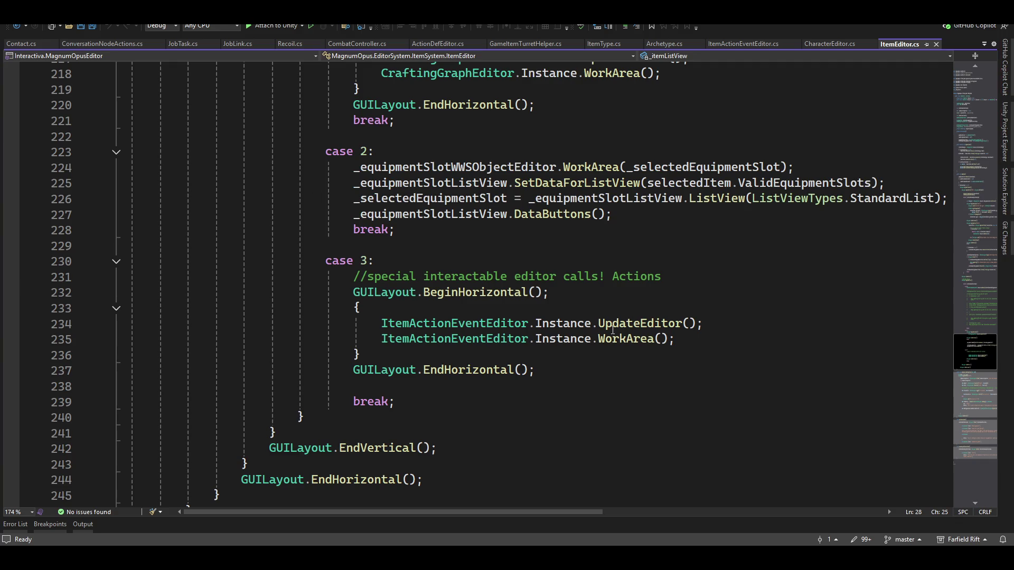
Step: Go to the definition of the UpdateEditor call on line 234 in ItemActionEventEditor.cs
{"action": "double_click", "coordinate": [639, 323]}
{"action": "key", "text": "F12"}
{"action": "scroll", "coordinate": [254, 237], "scroll_direction": "down", "scroll_amount": 10}
{"action": "scroll", "coordinate": [482, 347], "scroll_direction": "down", "scroll_amount": 14}
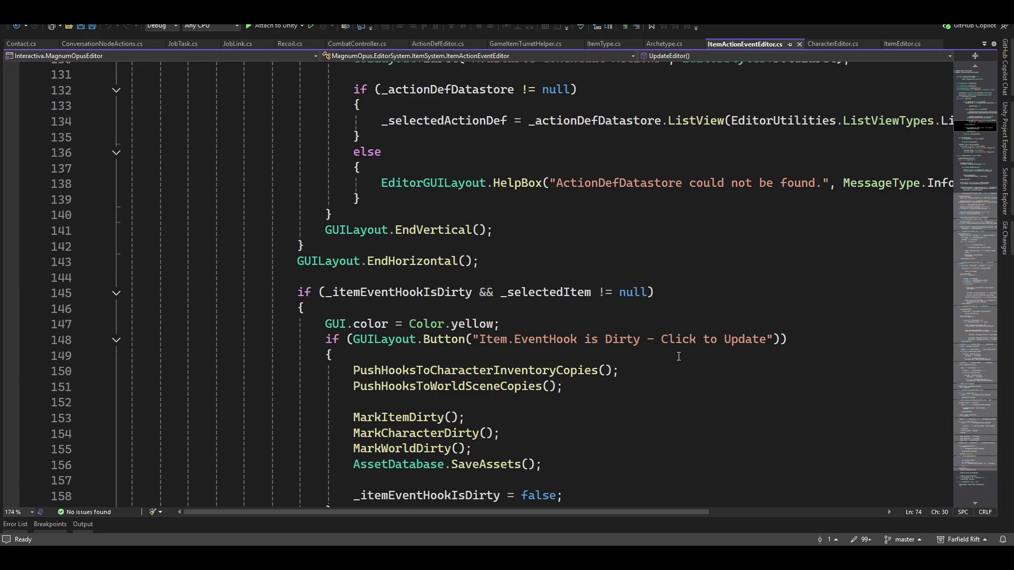
Step: Comment out the Technique Editor toolbar entry with // and save ItemActionEventEditor.cs
{"action": "scroll", "coordinate": [678, 356], "scroll_direction": "down", "scroll_amount": 4}
{"action": "scroll", "coordinate": [670, 364], "scroll_direction": "down", "scroll_amount": 4}
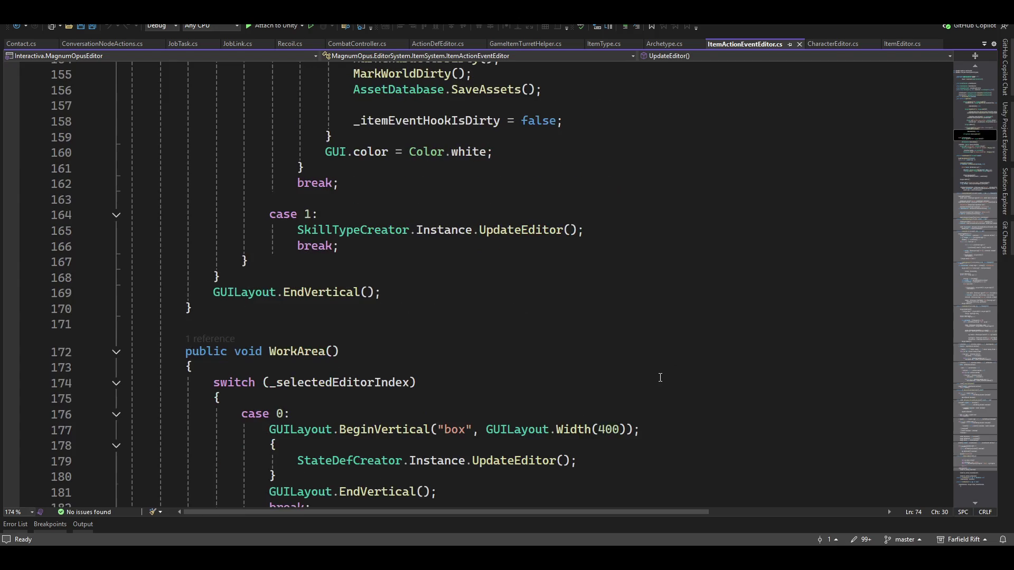
{"action": "scroll", "coordinate": [425, 248], "scroll_direction": "down", "scroll_amount": 18}
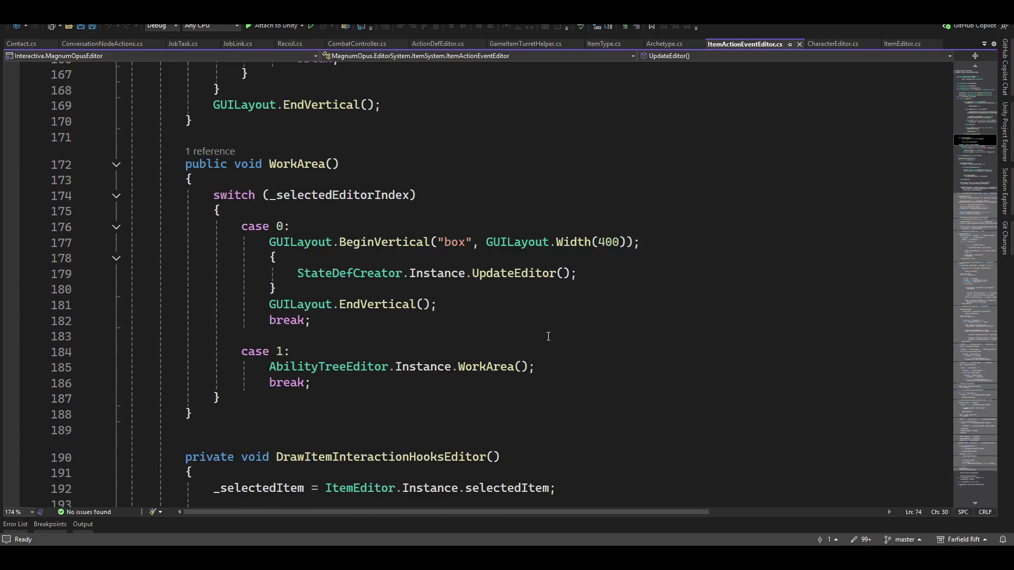
{"action": "scroll", "coordinate": [499, 348], "scroll_direction": "down", "scroll_amount": 20}
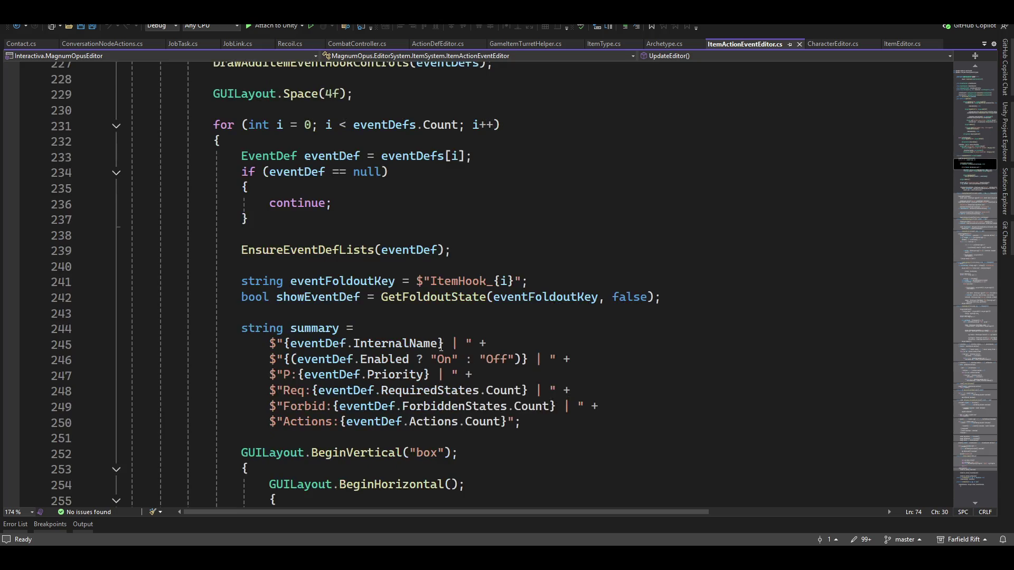
{"action": "scroll", "coordinate": [417, 379], "scroll_direction": "down", "scroll_amount": 20}
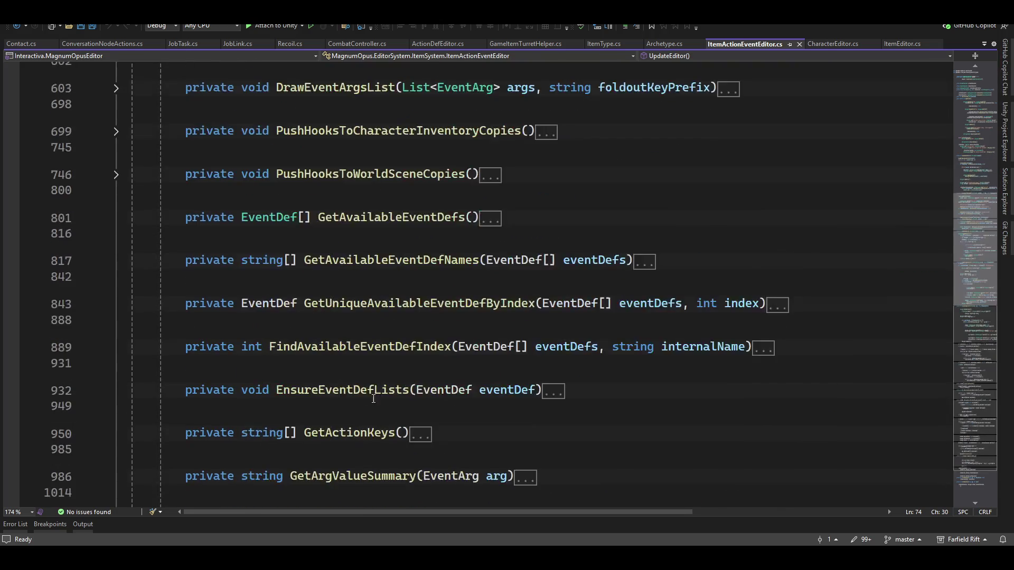
{"action": "scroll", "coordinate": [338, 420], "scroll_direction": "up", "scroll_amount": 9}
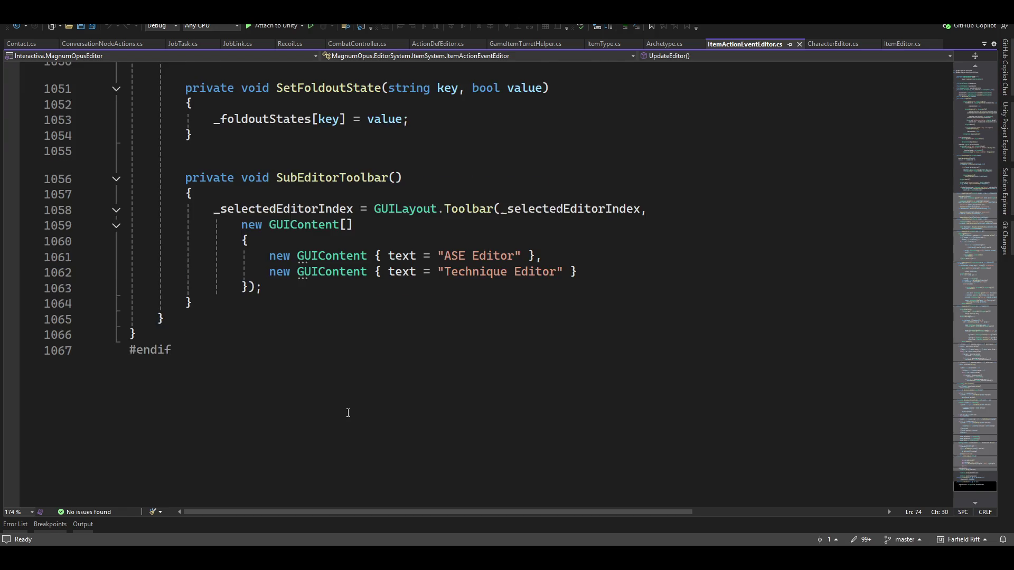
{"action": "left_click", "coordinate": [638, 412]}
{"action": "key", "text": "Home"}
{"action": "type", "text": "//"}
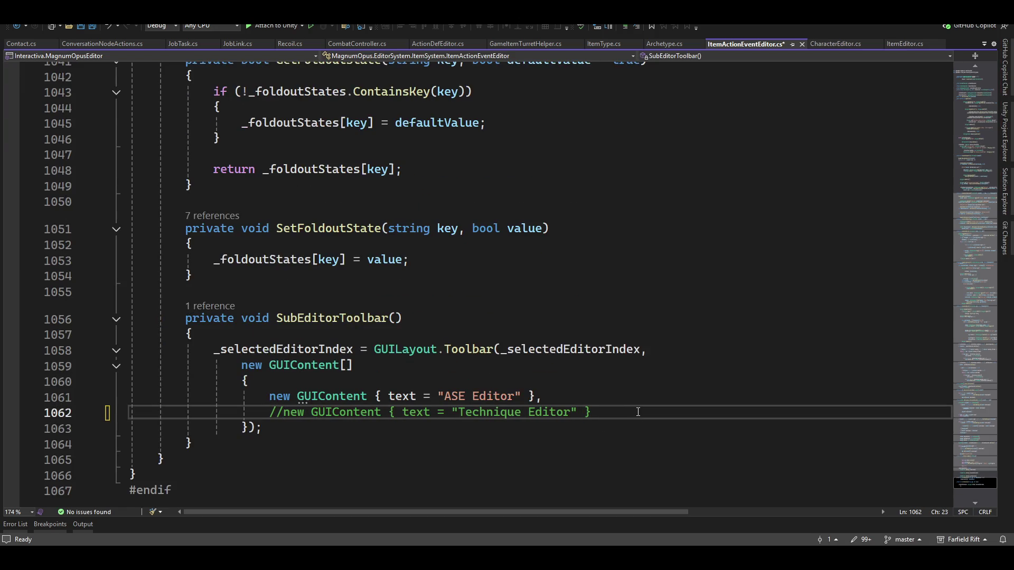
{"action": "key", "text": "ctrl+s"}
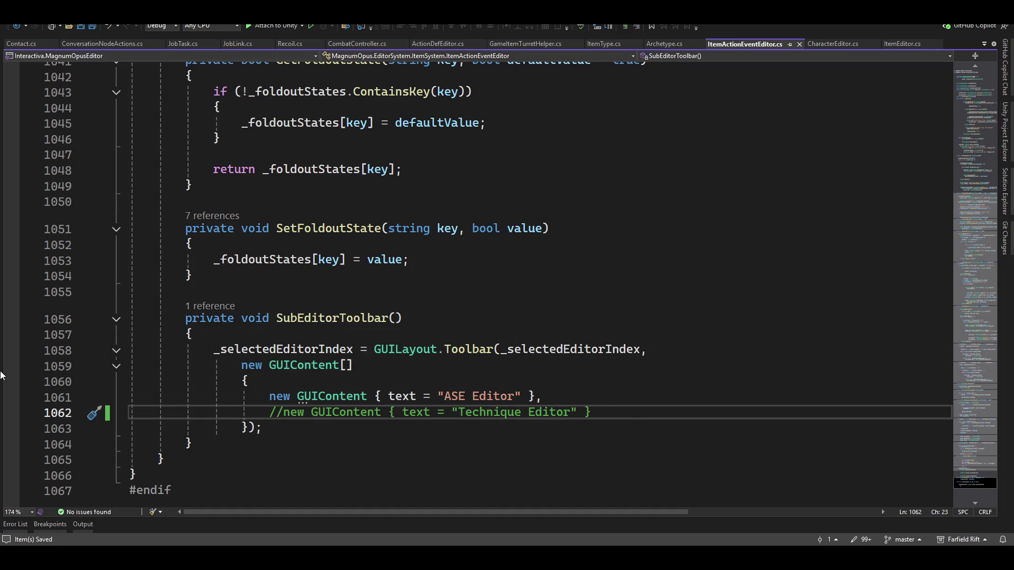
Step: Switch to CombatController.cs
{"action": "scroll", "coordinate": [391, 289], "scroll_direction": "up", "scroll_amount": 15}
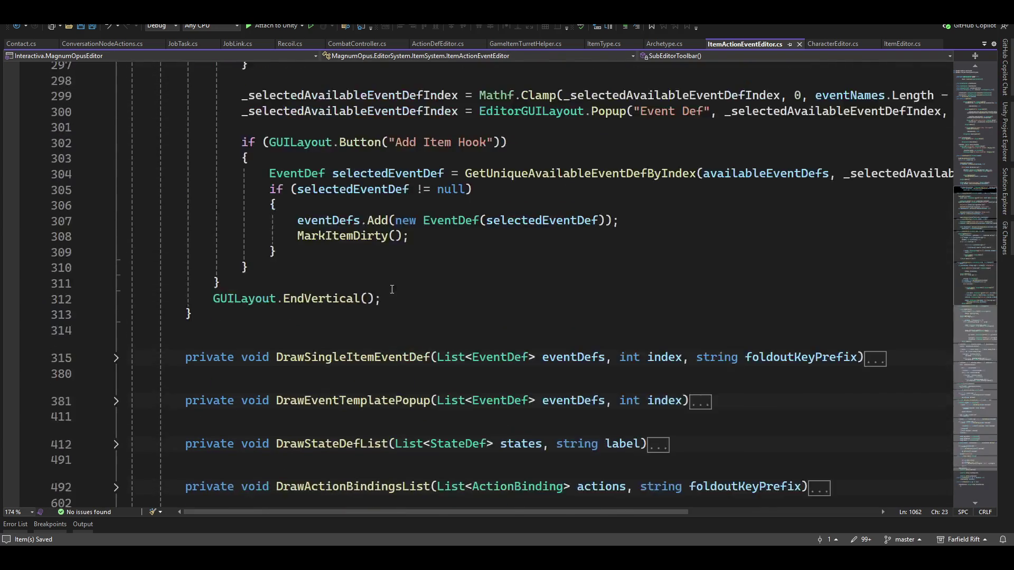
{"action": "scroll", "coordinate": [392, 290], "scroll_direction": "up", "scroll_amount": 4}
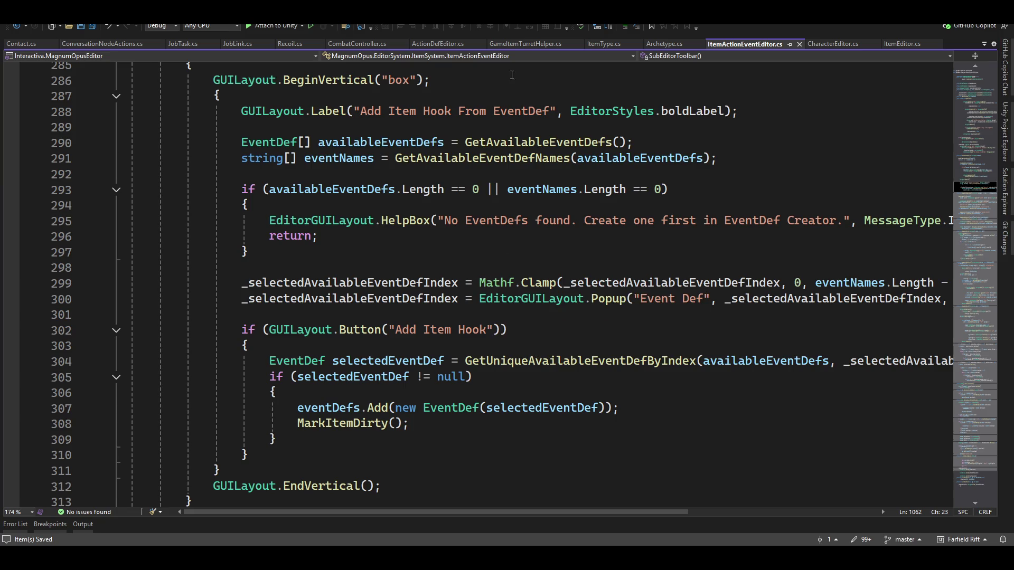
{"action": "left_click", "coordinate": [357, 43]}
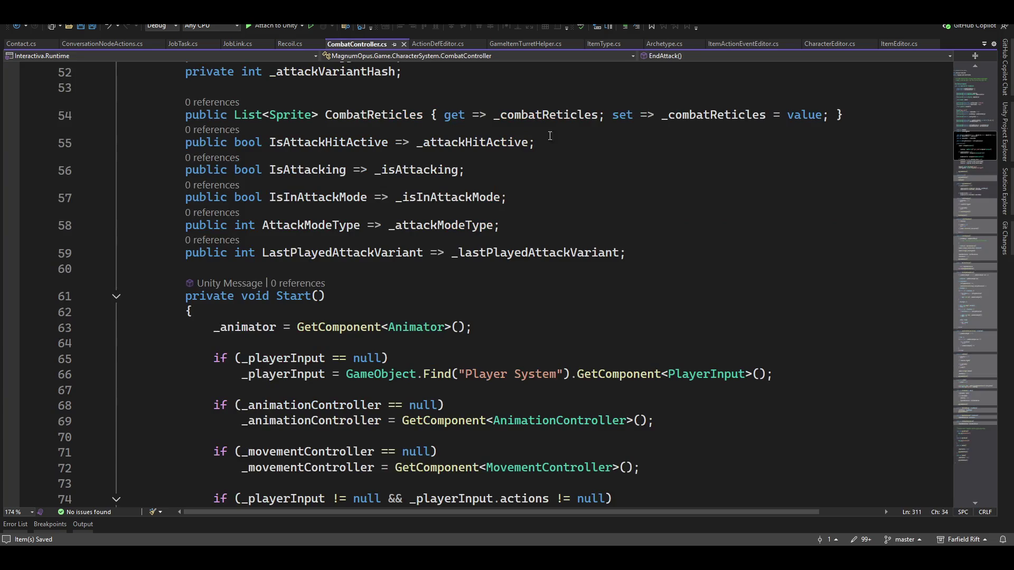
Step: Scroll to the top of CombatController.cs to read its fields
{"action": "scroll", "coordinate": [429, 343], "scroll_direction": "up", "scroll_amount": 8}
{"action": "scroll", "coordinate": [429, 344], "scroll_direction": "up", "scroll_amount": 9}
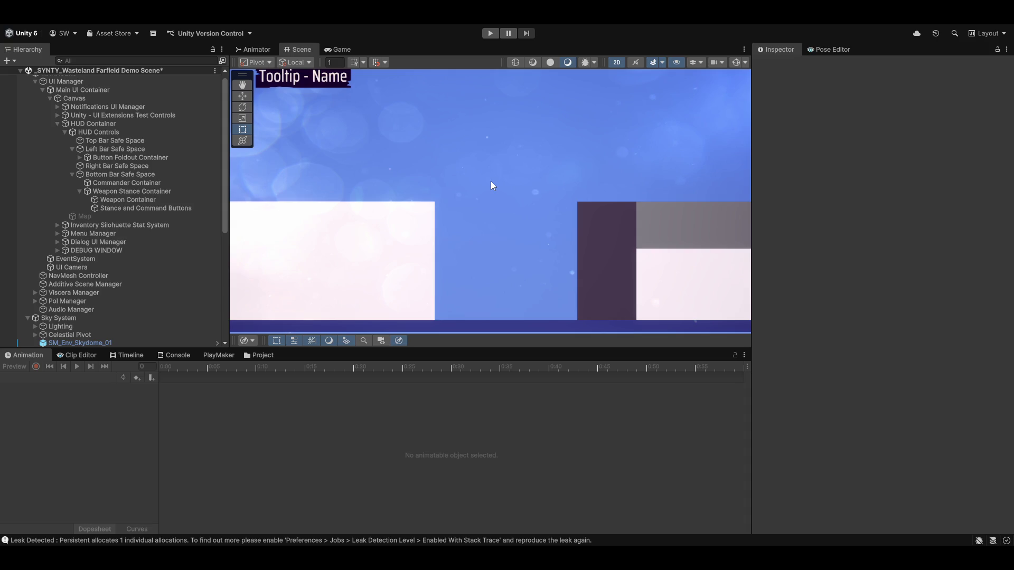
Step: Relaunch Magnum Opus, check an item's Interaction System, then open the Character Skill and Ability Creator
{"action": "right_click", "coordinate": [349, 49]}
{"action": "left_click", "coordinate": [375, 41]}
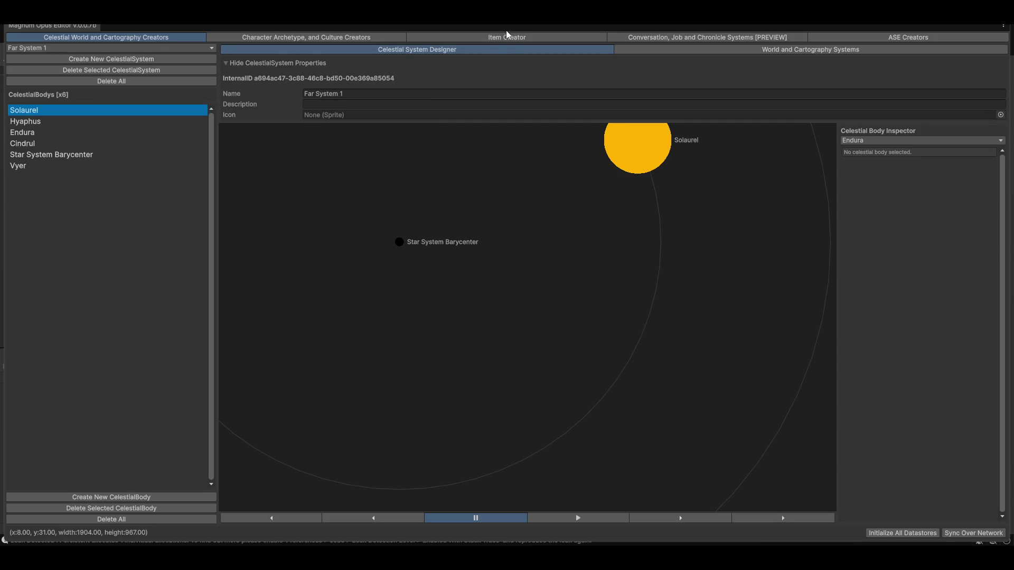
{"action": "left_click", "coordinate": [507, 38]}
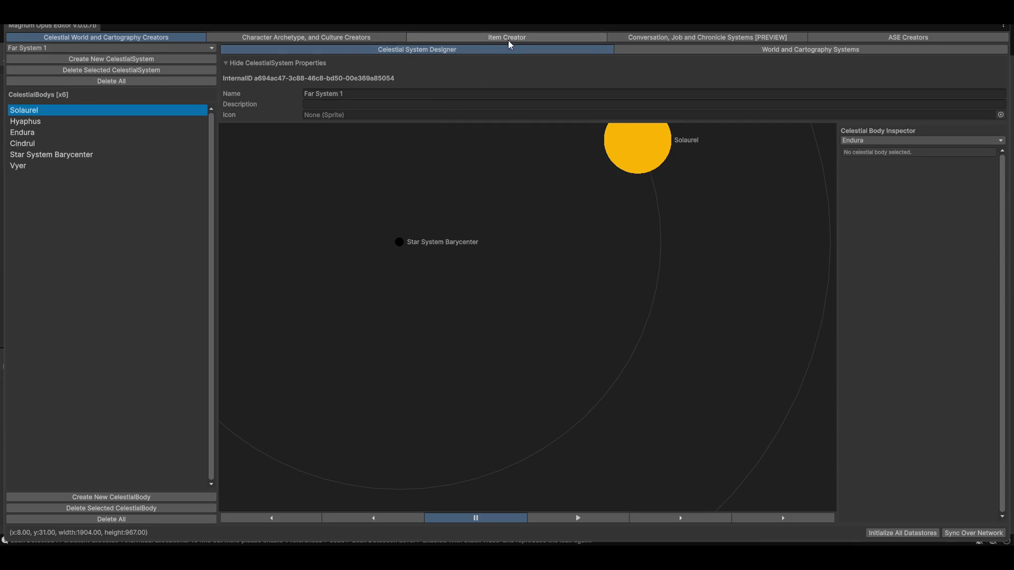
{"action": "left_click", "coordinate": [894, 193]}
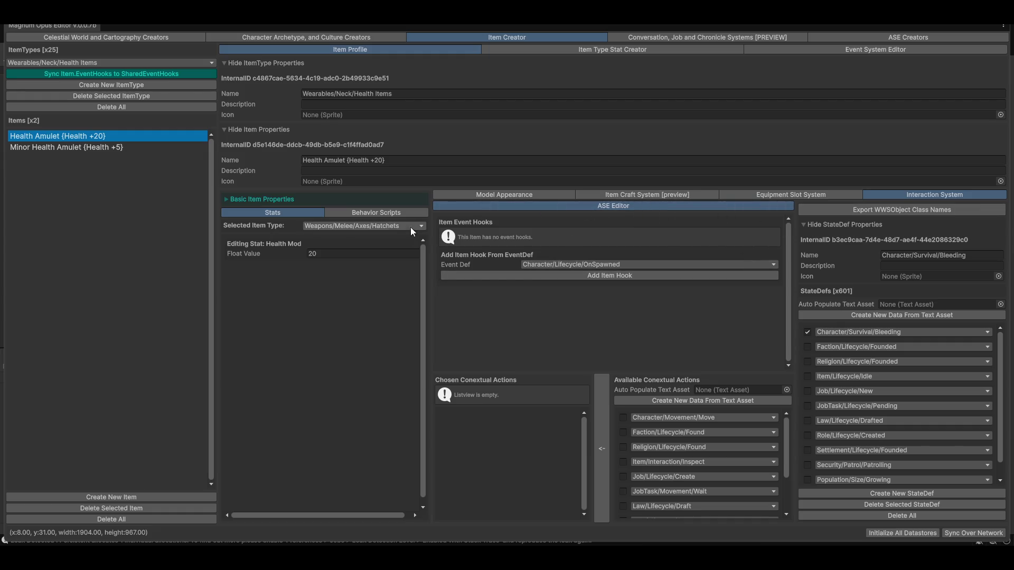
{"action": "left_click", "coordinate": [289, 36]}
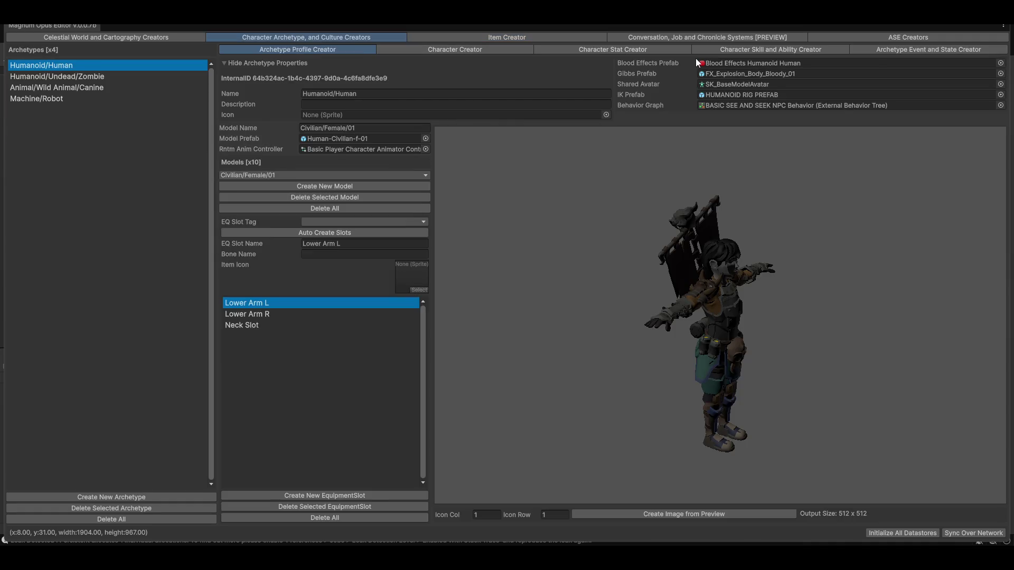
{"action": "left_click", "coordinate": [724, 51]}
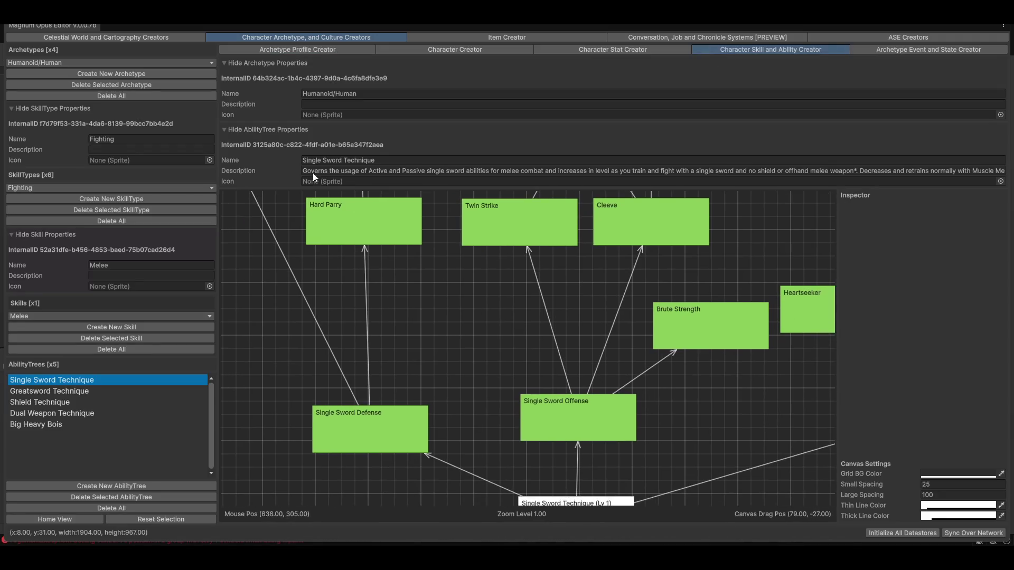
Step: Glance at the archetype list without changing it, then zoom and pan the Single Sword Technique tree
{"action": "left_click", "coordinate": [115, 64]}
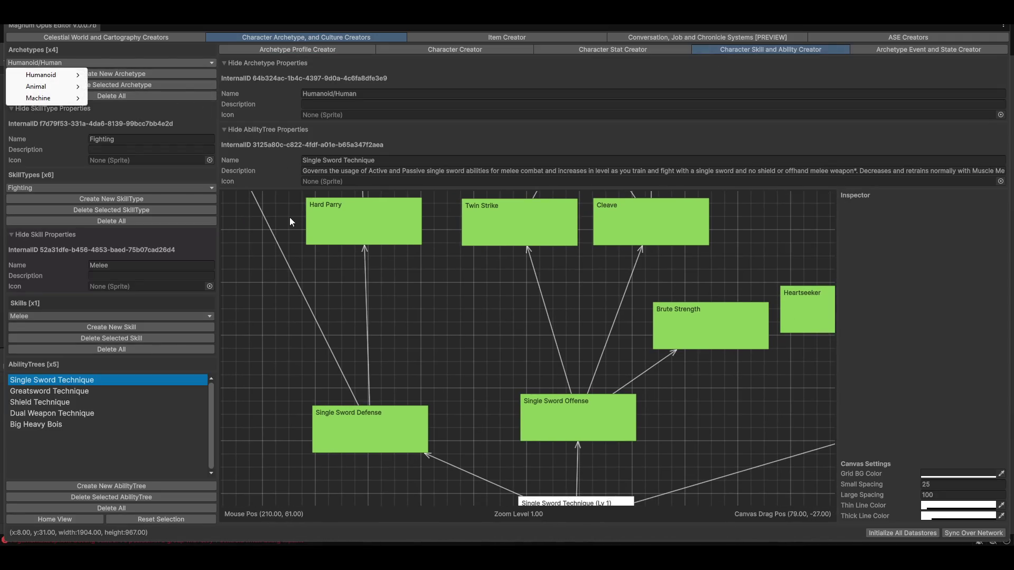
{"action": "left_click", "coordinate": [462, 315]}
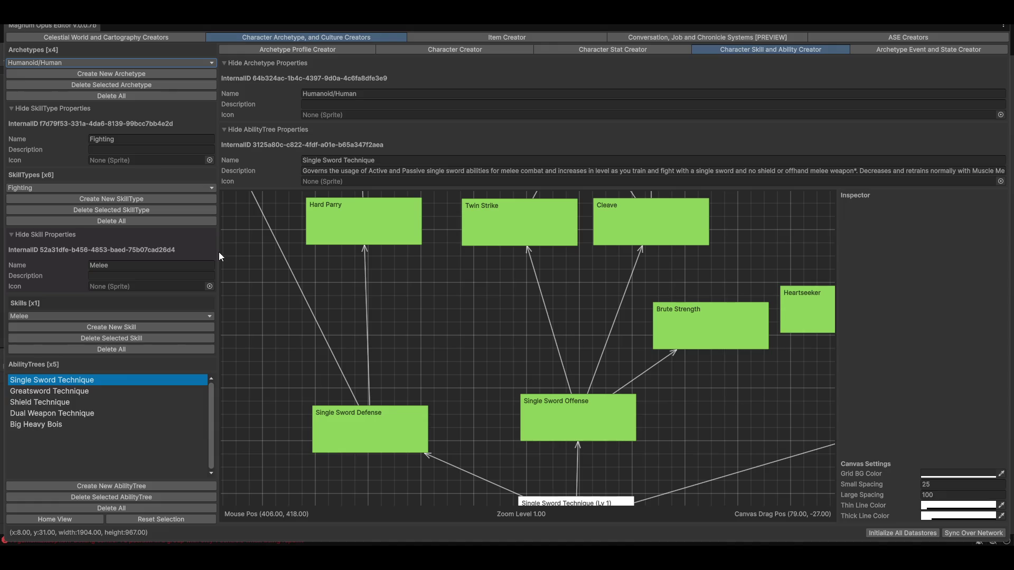
{"action": "scroll", "coordinate": [393, 338], "scroll_direction": "down", "scroll_amount": 4}
{"action": "mouse_move", "coordinate": [525, 374]}
{"action": "left_mouse_down"}
{"action": "mouse_move", "coordinate": [549, 427]}
{"action": "mouse_move", "coordinate": [563, 430]}
{"action": "left_mouse_up"}
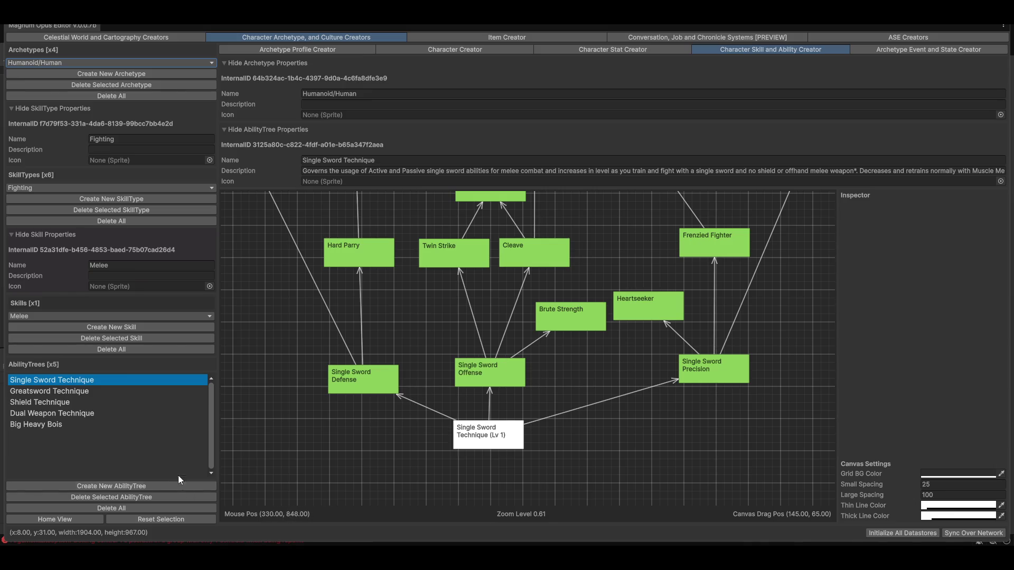
Step: Review the Greatsword Technique tree, then switch to the Shield Technique tree
{"action": "left_click", "coordinate": [93, 392]}
{"action": "left_click_drag", "start_coordinate": [538, 405], "coordinate": [401, 497]}
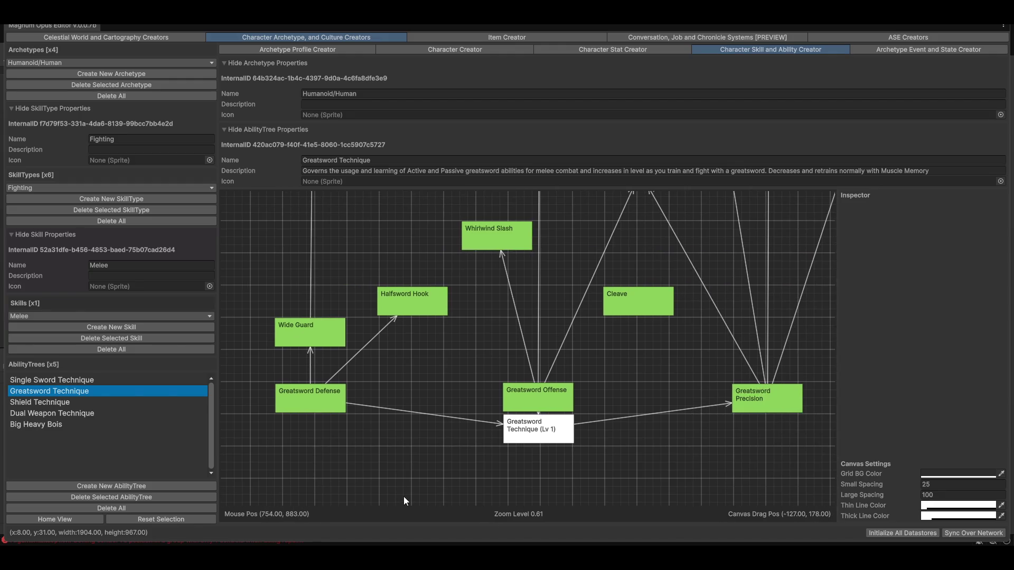
{"action": "scroll", "coordinate": [636, 401], "scroll_direction": "up", "scroll_amount": 3}
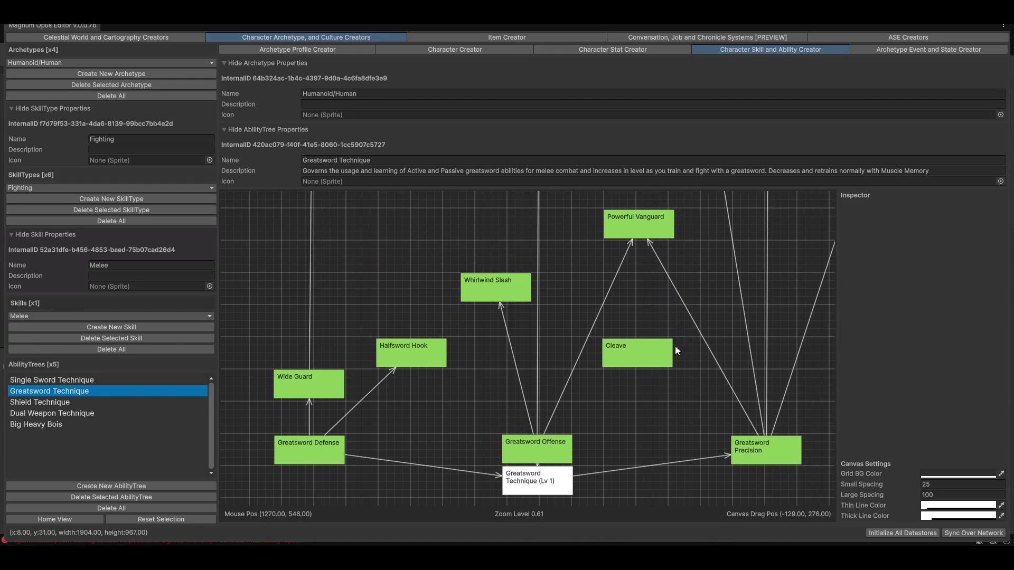
{"action": "scroll", "coordinate": [675, 335], "scroll_direction": "up", "scroll_amount": 13}
{"action": "scroll", "coordinate": [699, 385], "scroll_direction": "up", "scroll_amount": 16}
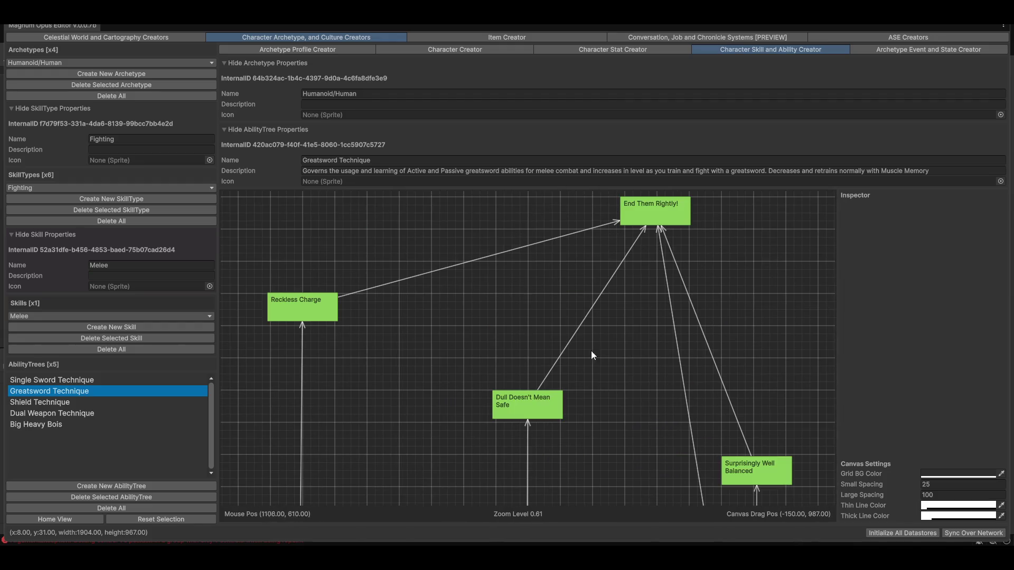
{"action": "scroll", "coordinate": [407, 452], "scroll_direction": "down", "scroll_amount": 20}
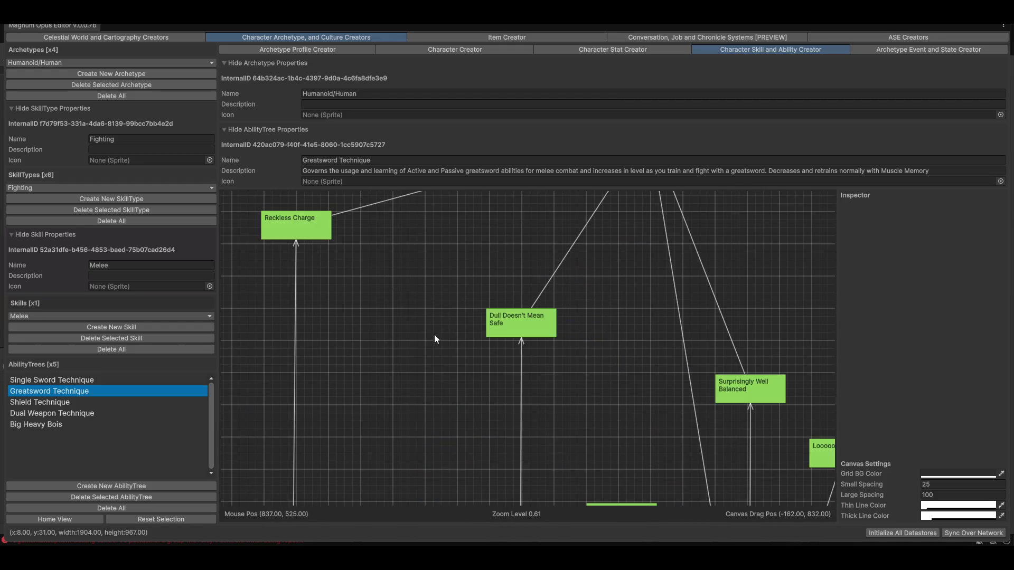
{"action": "scroll", "coordinate": [607, 393], "scroll_direction": "down", "scroll_amount": 5}
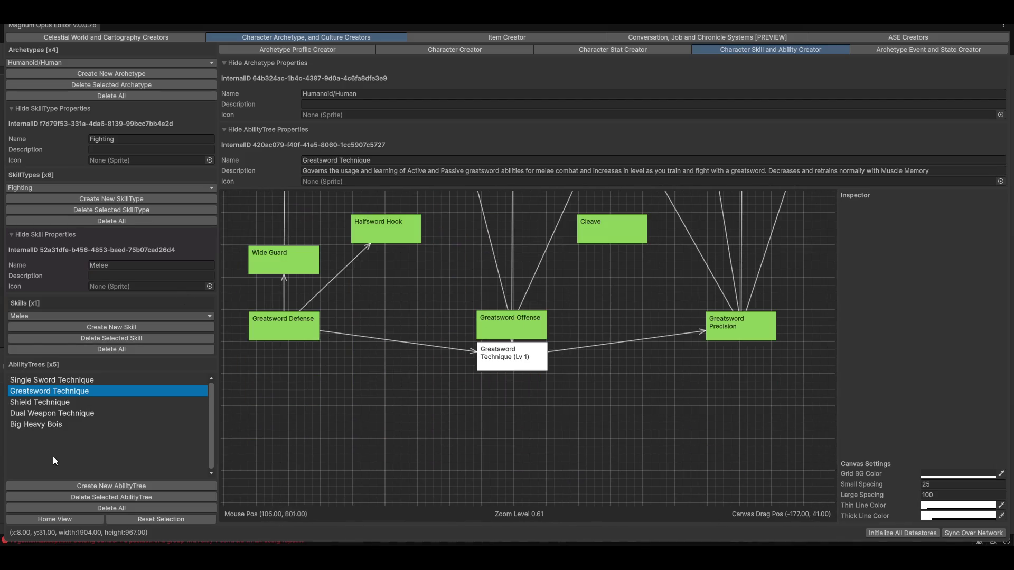
{"action": "left_click", "coordinate": [26, 404]}
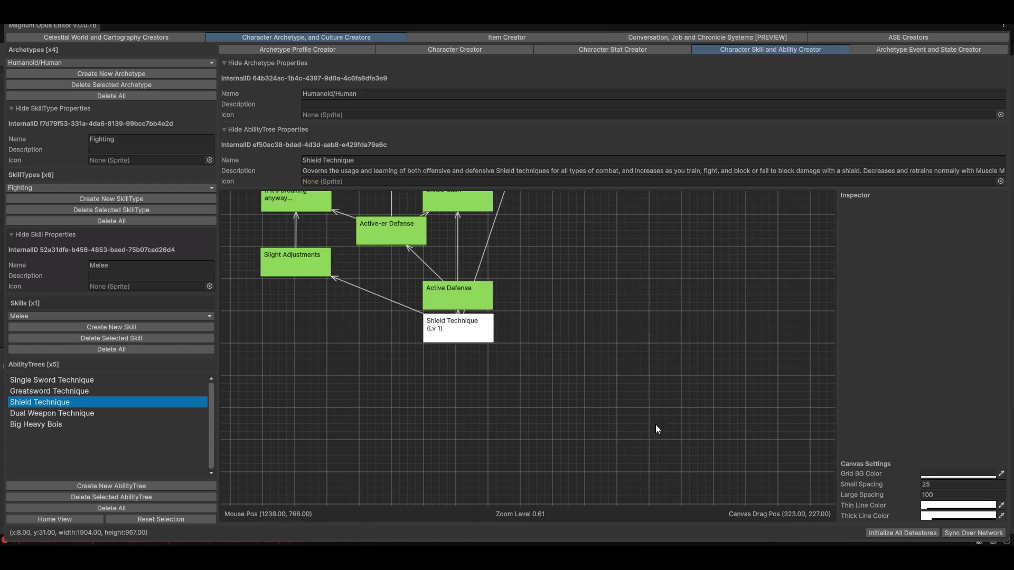
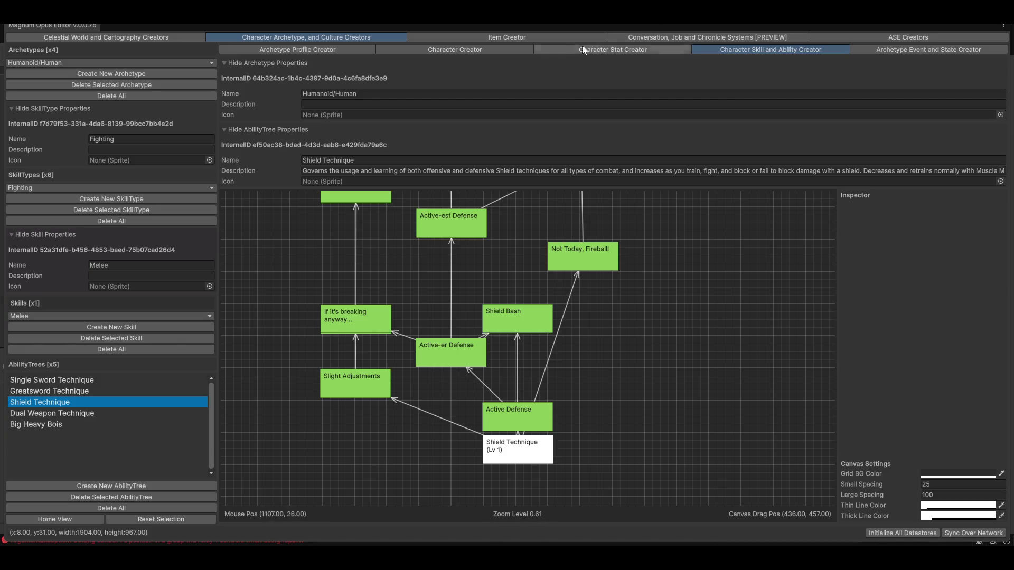
Step: In the Item Creator, choose the Weapons > Melee > Axes > Hatchets item type to show ScrAxe (tier 1)
{"action": "left_click", "coordinate": [534, 40]}
{"action": "left_click", "coordinate": [134, 63]}
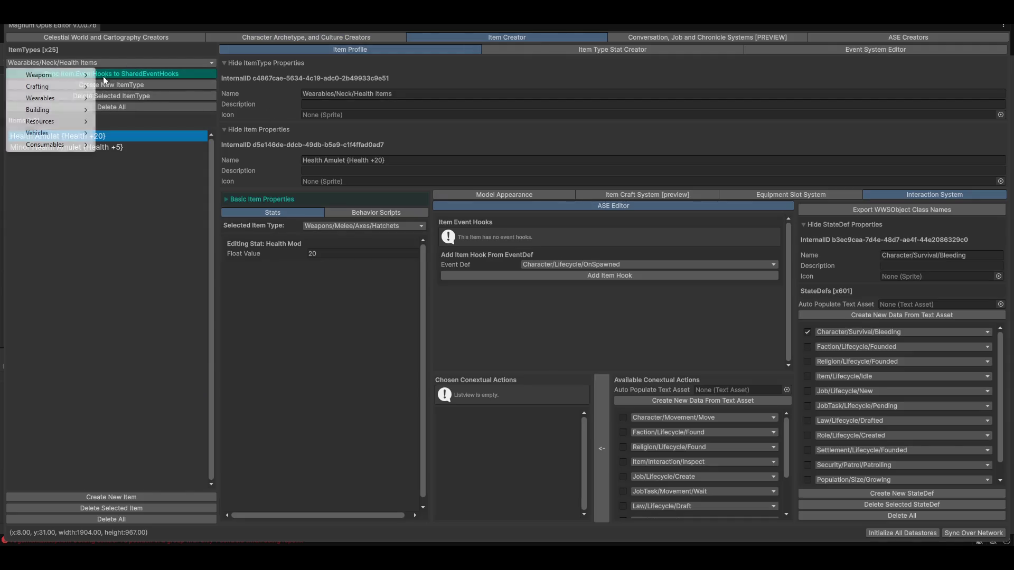
{"action": "mouse_move", "coordinate": [42, 75]}
{"action": "mouse_move", "coordinate": [130, 78]}
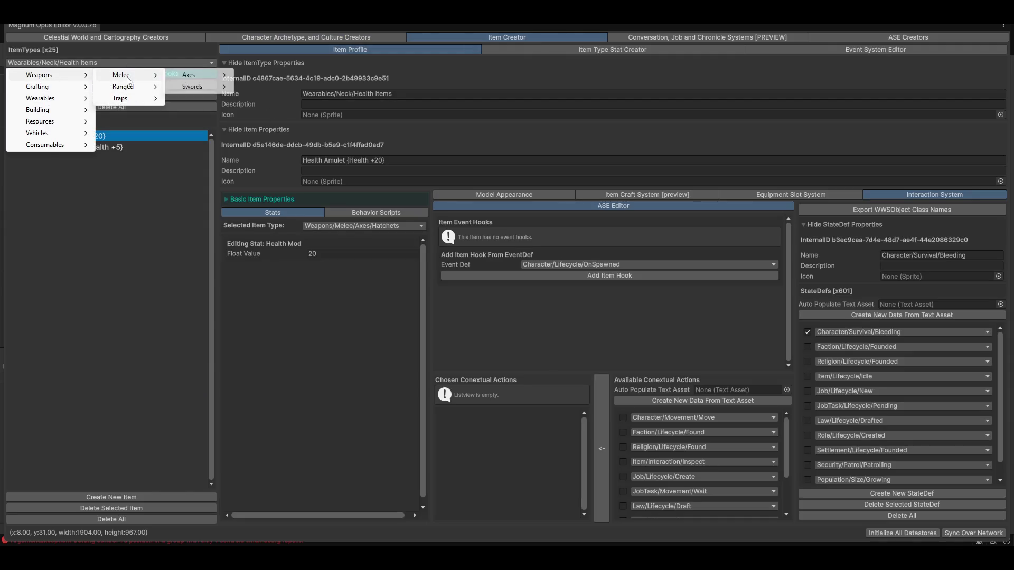
{"action": "mouse_move", "coordinate": [227, 78]}
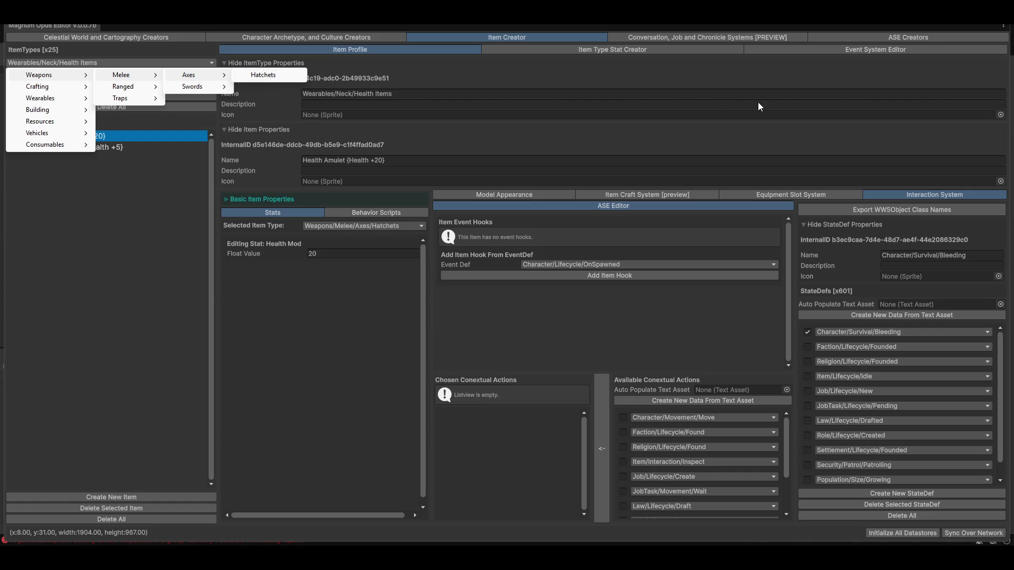
{"action": "left_click", "coordinate": [263, 75]}
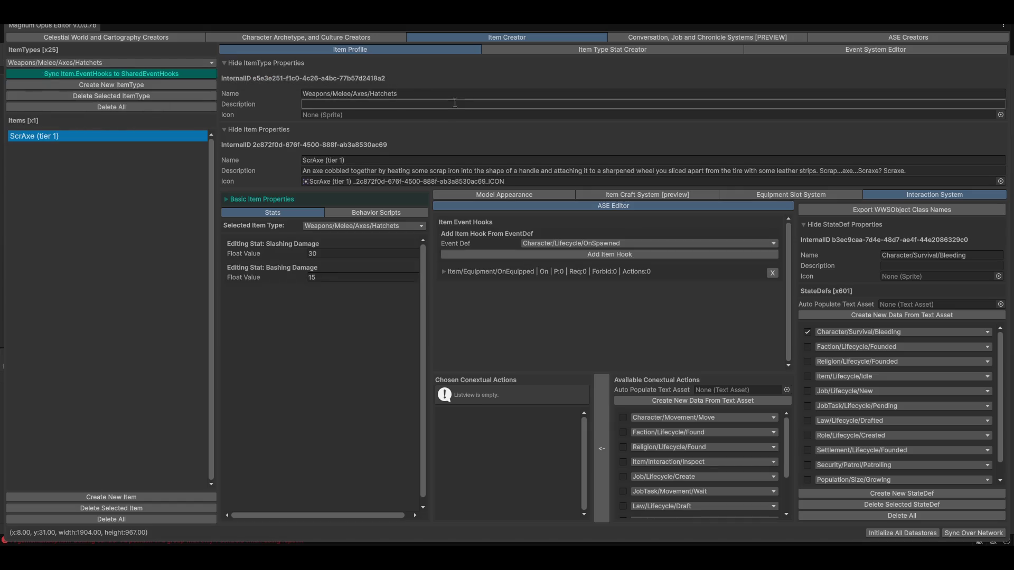
{"action": "left_click", "coordinate": [445, 91]}
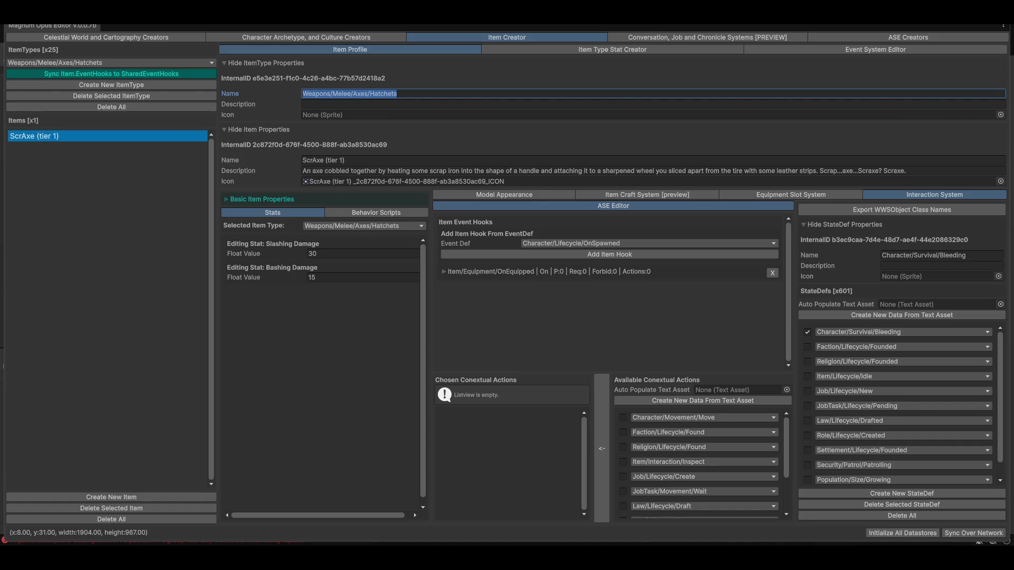
{"action": "left_click", "coordinate": [446, 93]}
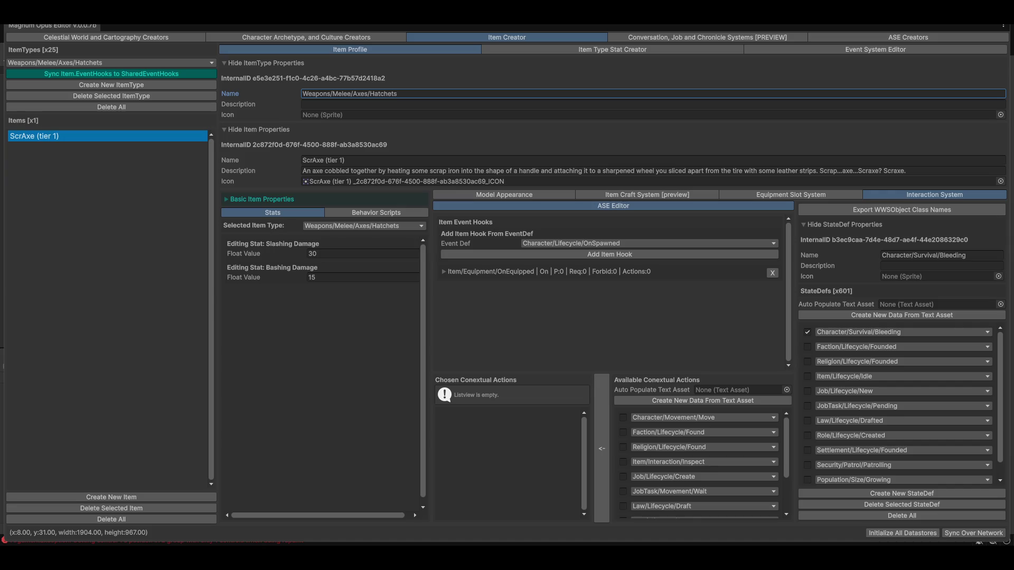
Step: Return to the Character Archetype, and Culture Creators view showing the Shield Technique tree
{"action": "left_click", "coordinate": [341, 38]}
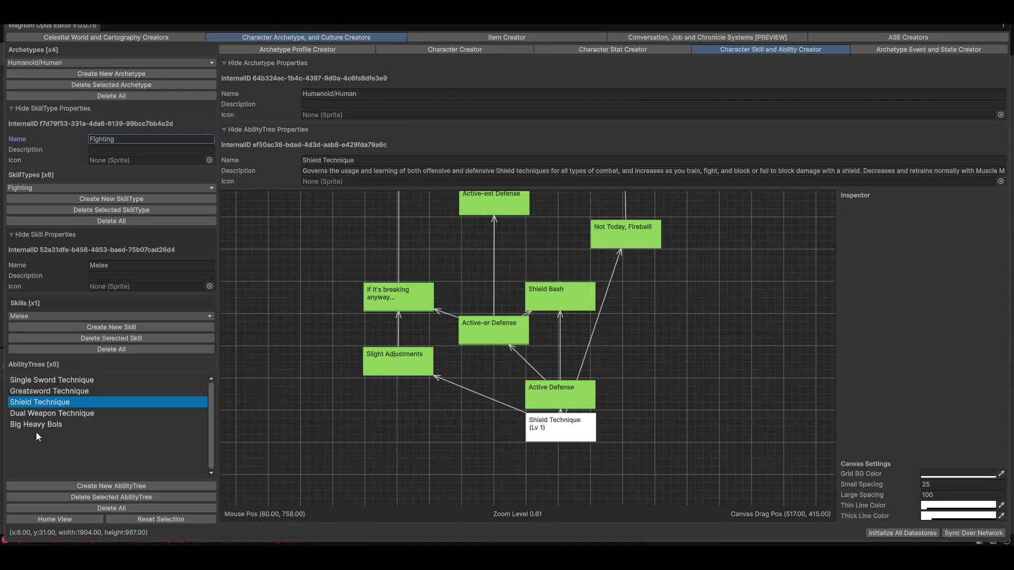
Step: Select Dual Weapon Technique in the AbilityTrees list to display its node graph
{"action": "left_click", "coordinate": [30, 426]}
{"action": "left_click", "coordinate": [25, 415]}
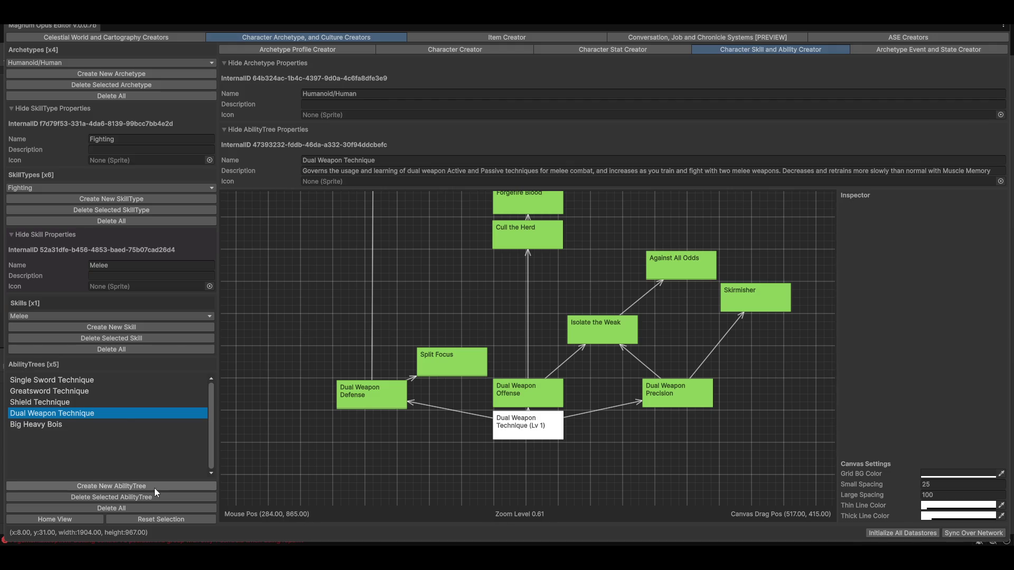
Step: Move the root node lower and nudge Dual Weapon Offense and Split Focus slightly upward
{"action": "left_click", "coordinate": [501, 431]}
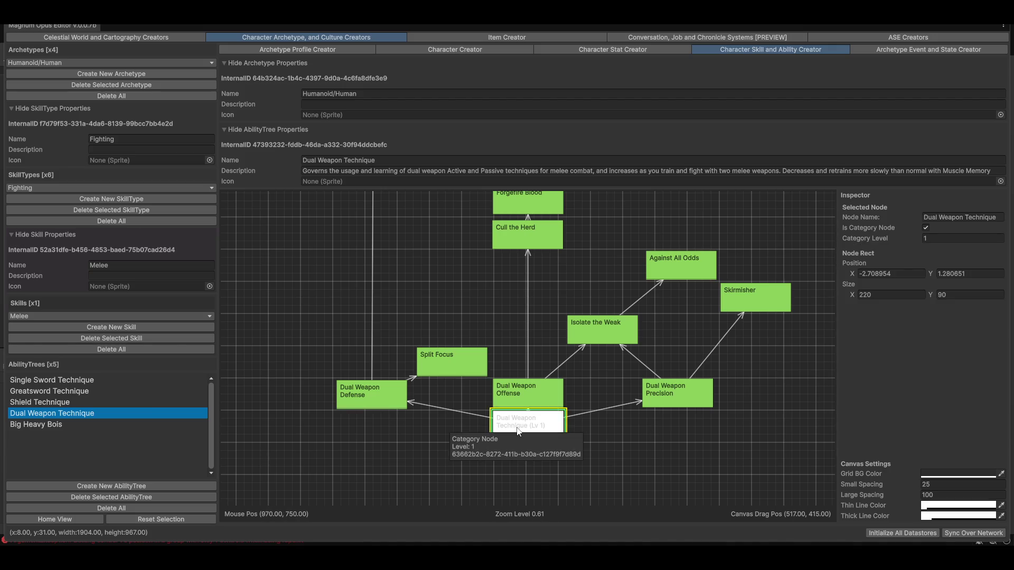
{"action": "left_click_drag", "start_coordinate": [517, 430], "coordinate": [522, 458]}
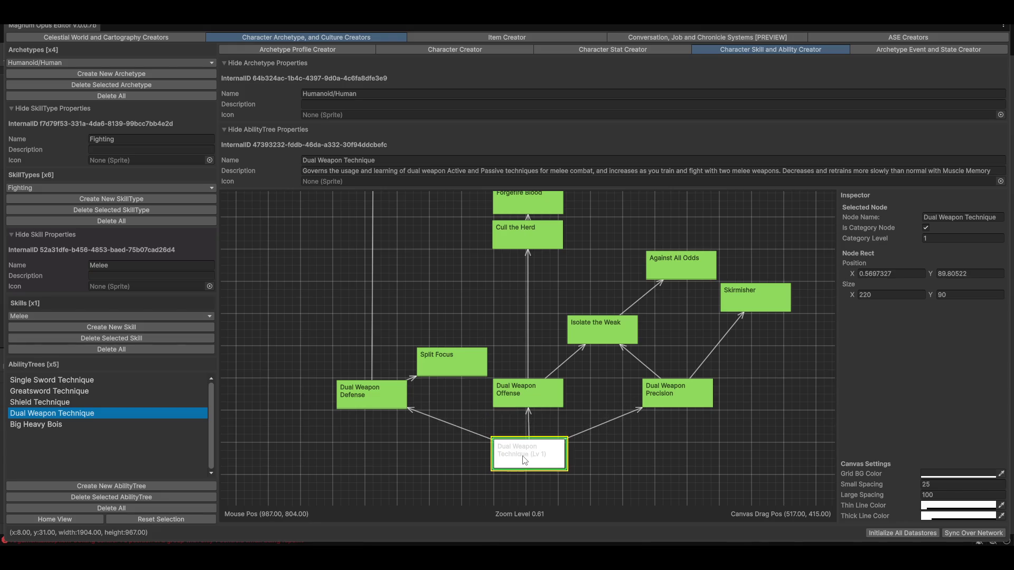
{"action": "left_click_drag", "start_coordinate": [530, 391], "coordinate": [530, 382]}
{"action": "left_click_drag", "start_coordinate": [419, 350], "coordinate": [417, 334]}
{"action": "left_click_drag", "start_coordinate": [526, 464], "coordinate": [530, 465]}
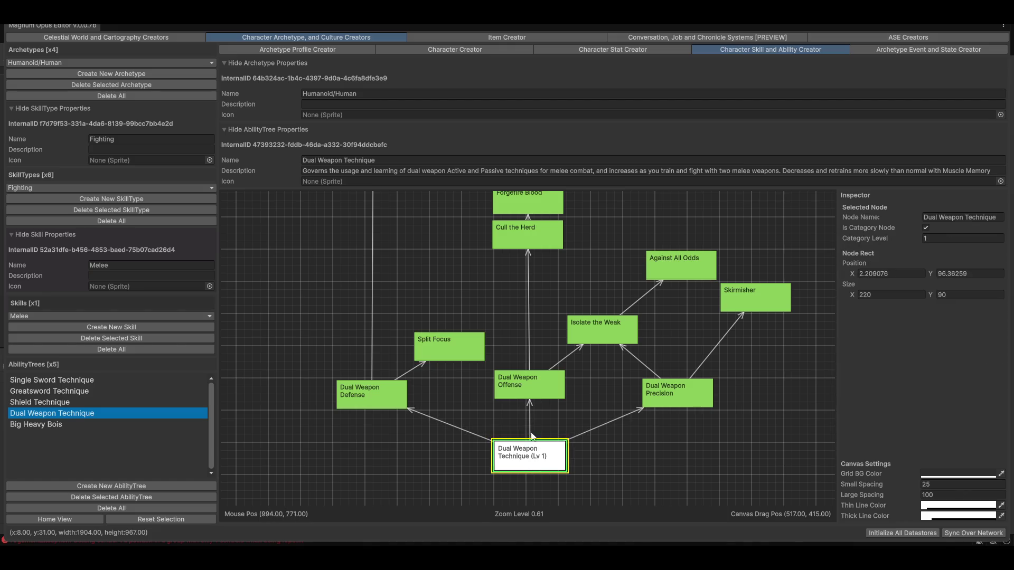
Step: Remove the root node's links to Dual Weapon Offense, Precision and Defense
{"action": "left_click", "coordinate": [529, 423]}
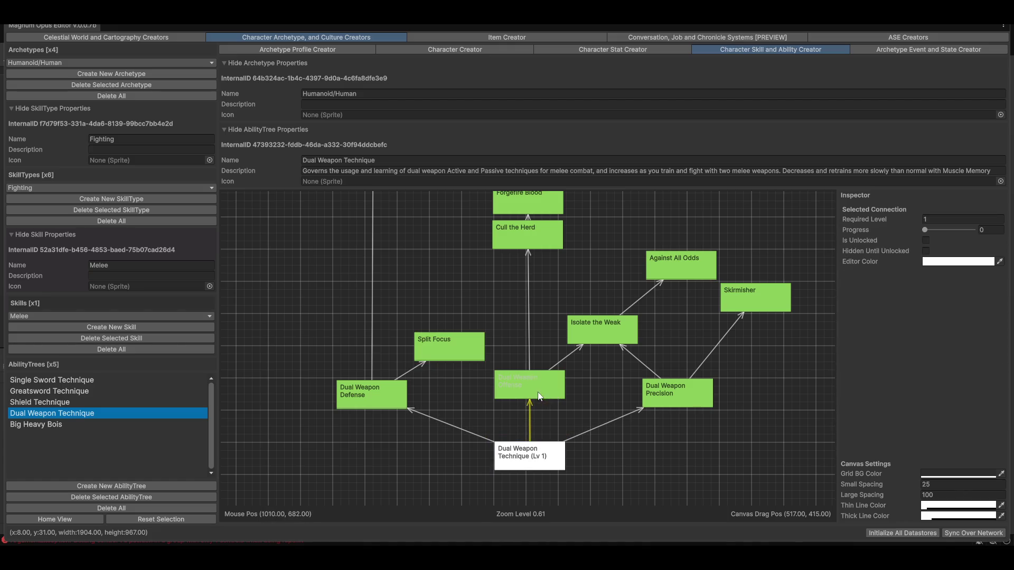
{"action": "mouse_move", "coordinate": [539, 463]}
{"action": "left_mouse_down"}
{"action": "mouse_move", "coordinate": [539, 477]}
{"action": "mouse_move", "coordinate": [538, 394]}
{"action": "mouse_move", "coordinate": [538, 441]}
{"action": "left_mouse_up"}
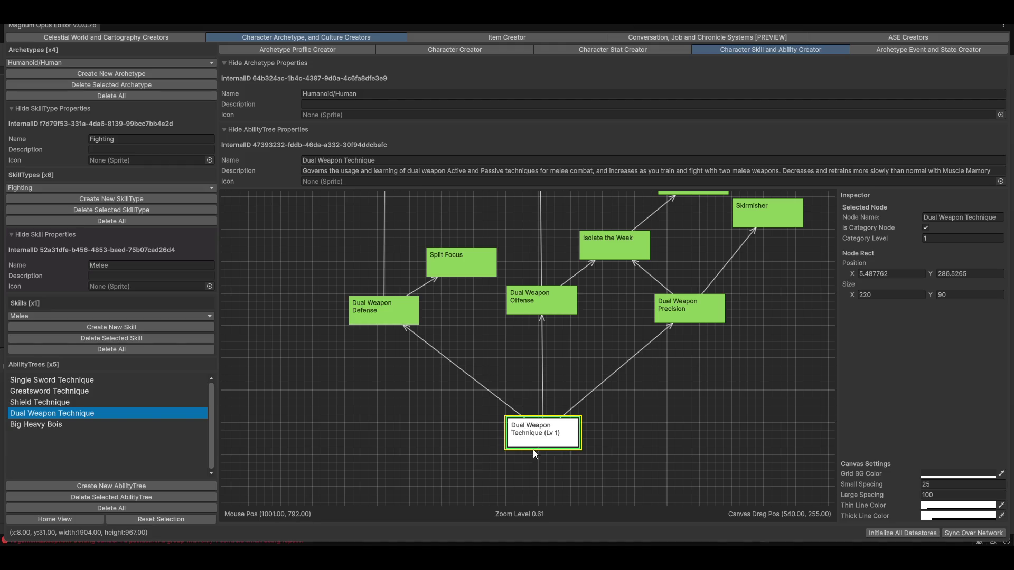
{"action": "left_click", "coordinate": [620, 366]}
{"action": "left_click", "coordinate": [544, 404]}
{"action": "left_click", "coordinate": [542, 370]}
{"action": "left_click", "coordinate": [501, 378]}
{"action": "left_click", "coordinate": [498, 397]}
{"action": "key", "text": "Delete"}
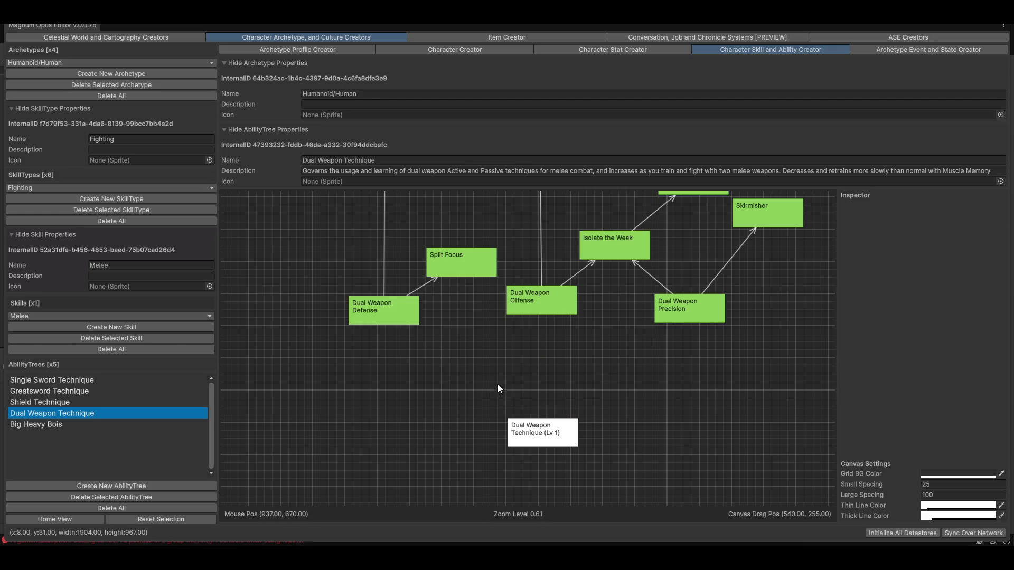
{"action": "right_click", "coordinate": [538, 368]}
Step: Create a New Ability node above the root and link the root to it
{"action": "mouse_move", "coordinate": [586, 375]}
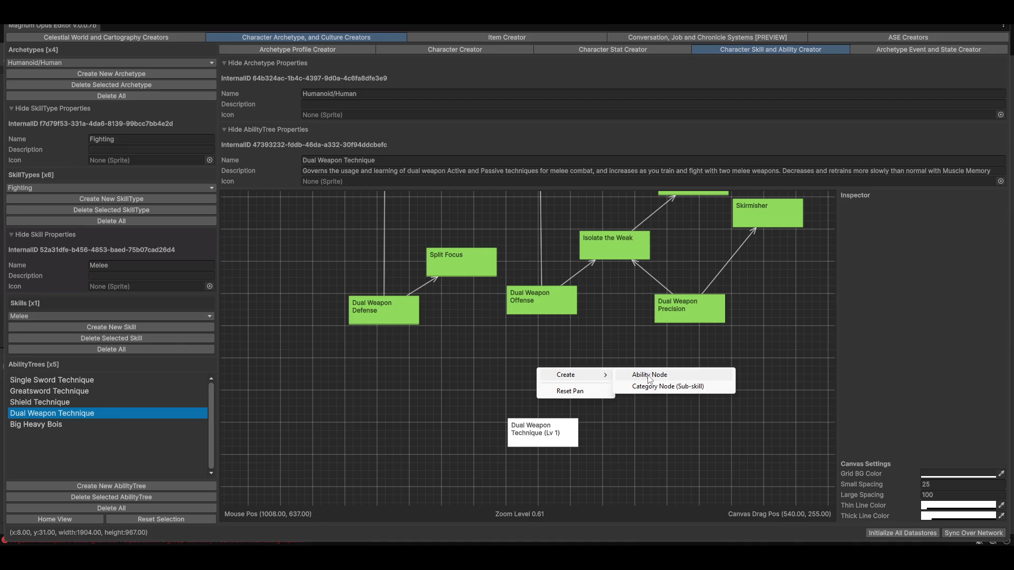
{"action": "left_click", "coordinate": [649, 379]}
{"action": "mouse_move", "coordinate": [551, 366]}
{"action": "left_mouse_down"}
{"action": "mouse_move", "coordinate": [531, 374]}
{"action": "mouse_move", "coordinate": [546, 375]}
{"action": "left_mouse_up"}
{"action": "left_click", "coordinate": [538, 432]}
{"action": "left_click", "coordinate": [536, 376]}
Step: Link New Ability onward to Dual Weapon Offense, Dual Weapon Precision and Dual Weapon Defense
{"action": "left_click", "coordinate": [537, 375]}
{"action": "left_click", "coordinate": [540, 296]}
{"action": "left_click", "coordinate": [546, 376]}
{"action": "left_click", "coordinate": [666, 312]}
{"action": "left_click", "coordinate": [535, 379]}
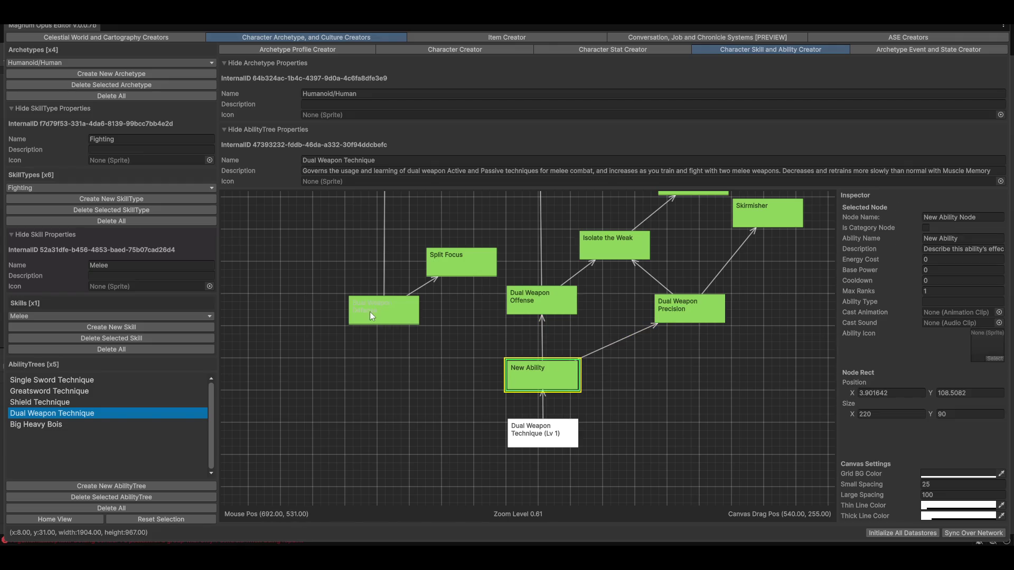
{"action": "left_click", "coordinate": [369, 312]}
{"action": "left_click", "coordinate": [544, 372]}
{"action": "left_click", "coordinate": [966, 217]}
{"action": "left_click", "coordinate": [966, 216]}
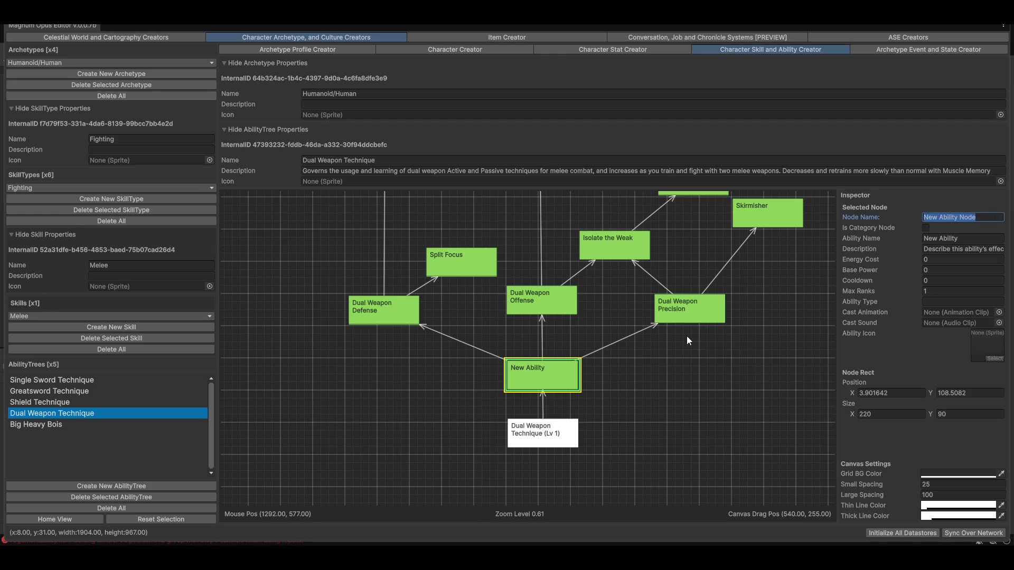
Step: Enter 'Basic Dual Weapon Attack' as both the Node Name and the Ability Name in the Inspector
{"action": "type", "text": "Basic"}
{"action": "type", "text": " Dual Weapon Attack"}
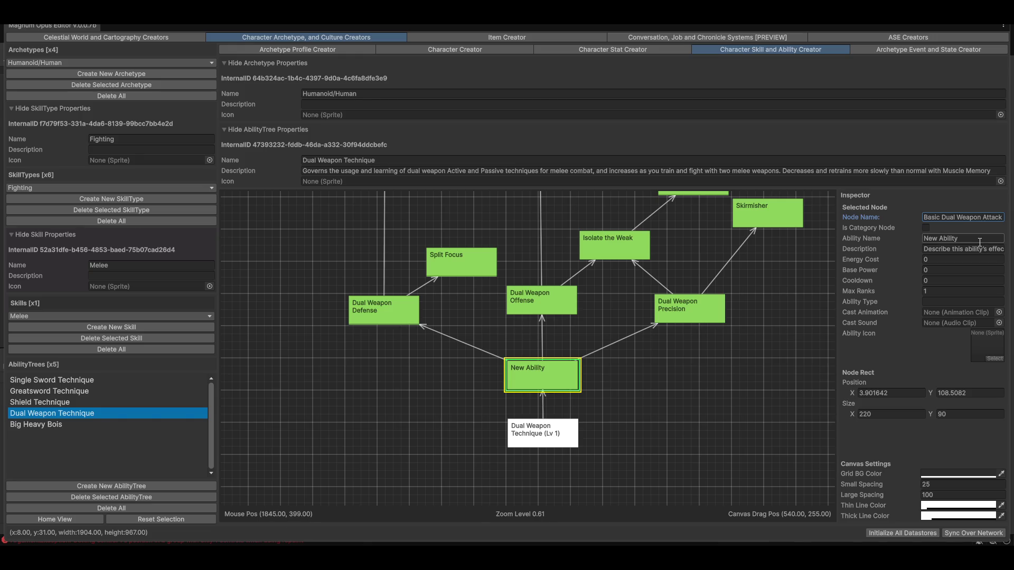
{"action": "left_click", "coordinate": [980, 242]}
{"action": "type", "text": "Basic "}
{"action": "type", "text": "Dual Weapon A"}
{"action": "type", "text": "ttack"}
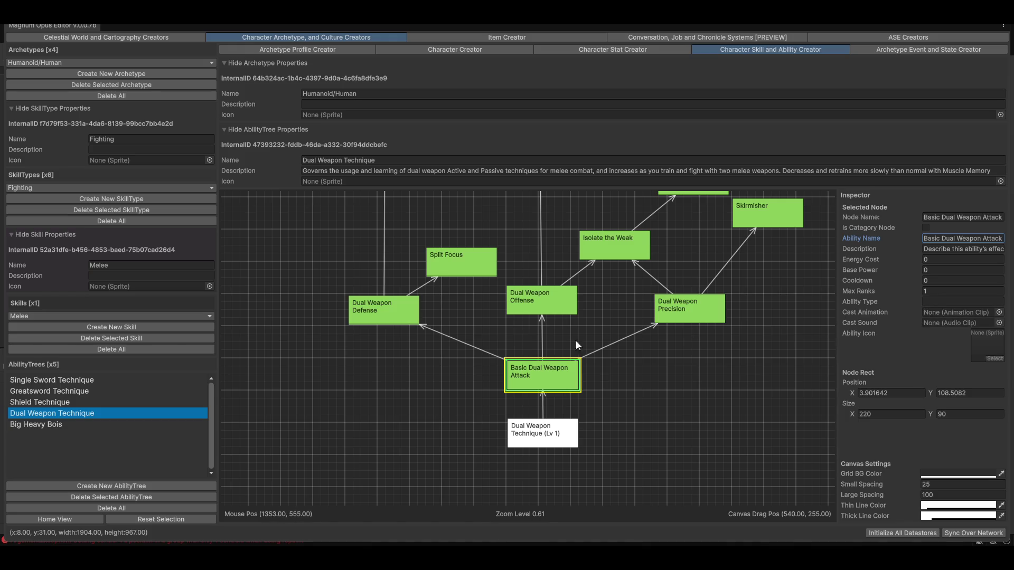
{"action": "left_click", "coordinate": [998, 312]}
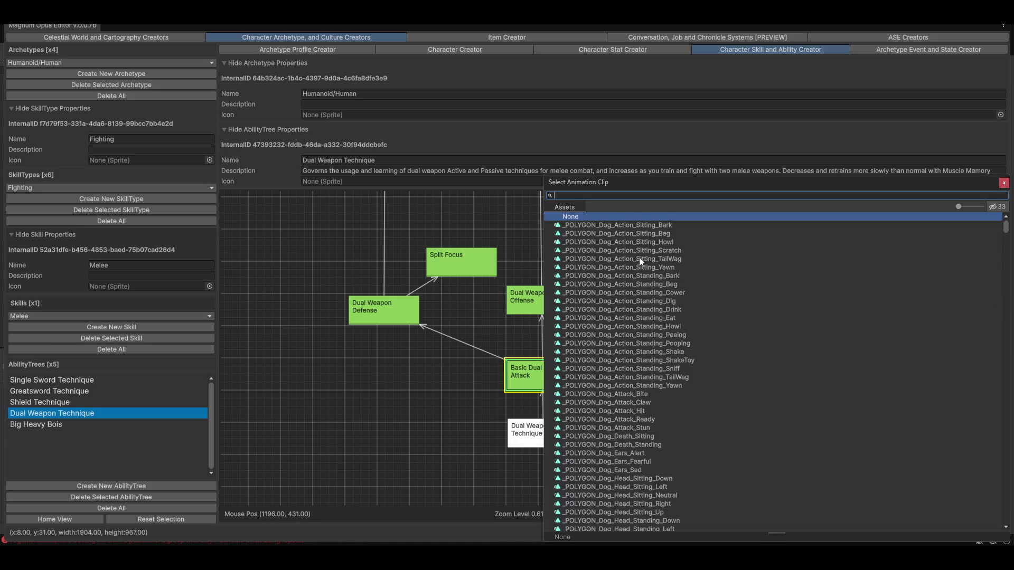
{"action": "scroll", "coordinate": [655, 375], "scroll_direction": "down", "scroll_amount": 15}
{"action": "scroll", "coordinate": [641, 366], "scroll_direction": "up", "scroll_amount": 15}
{"action": "scroll", "coordinate": [599, 353], "scroll_direction": "down", "scroll_amount": 5}
{"action": "mouse_move", "coordinate": [619, 179]}
{"action": "left_mouse_down"}
{"action": "mouse_move", "coordinate": [956, 178]}
{"action": "mouse_move", "coordinate": [429, 153]}
{"action": "mouse_move", "coordinate": [498, 115]}
{"action": "left_mouse_up"}
{"action": "scroll", "coordinate": [488, 369], "scroll_direction": "down", "scroll_amount": 10}
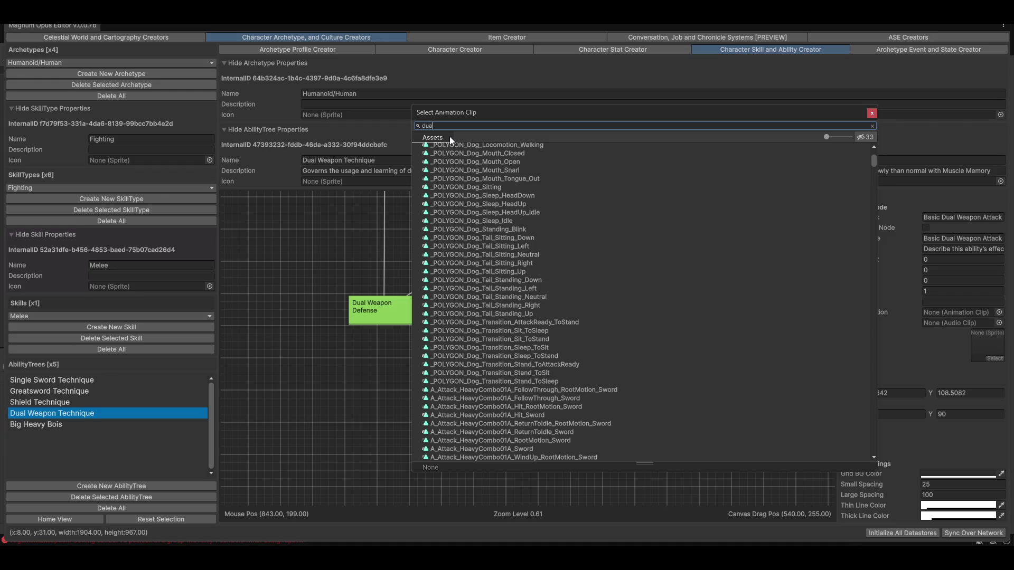
{"action": "type", "text": "al"}
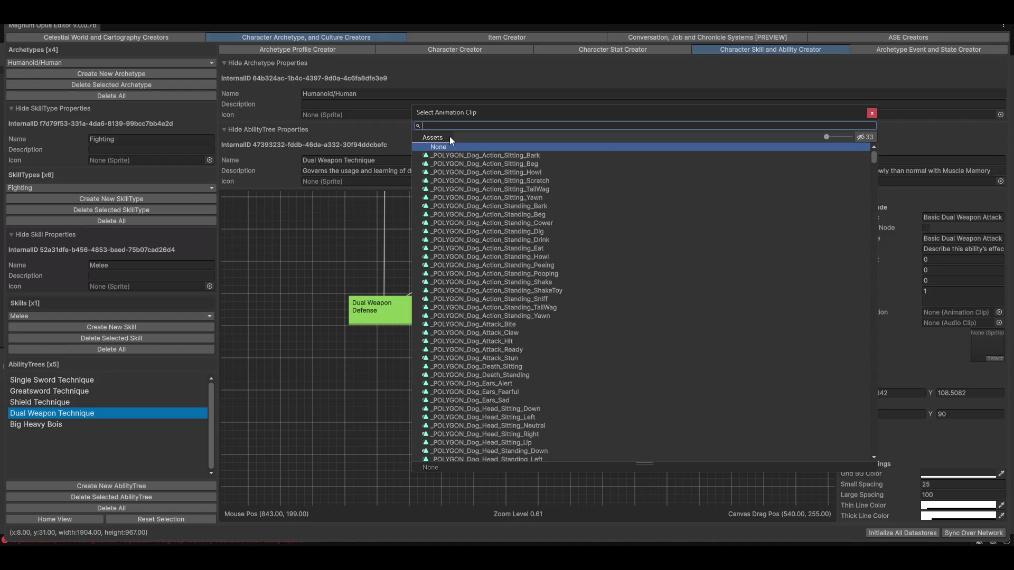
{"action": "scroll", "coordinate": [498, 426], "scroll_direction": "down", "scroll_amount": 5}
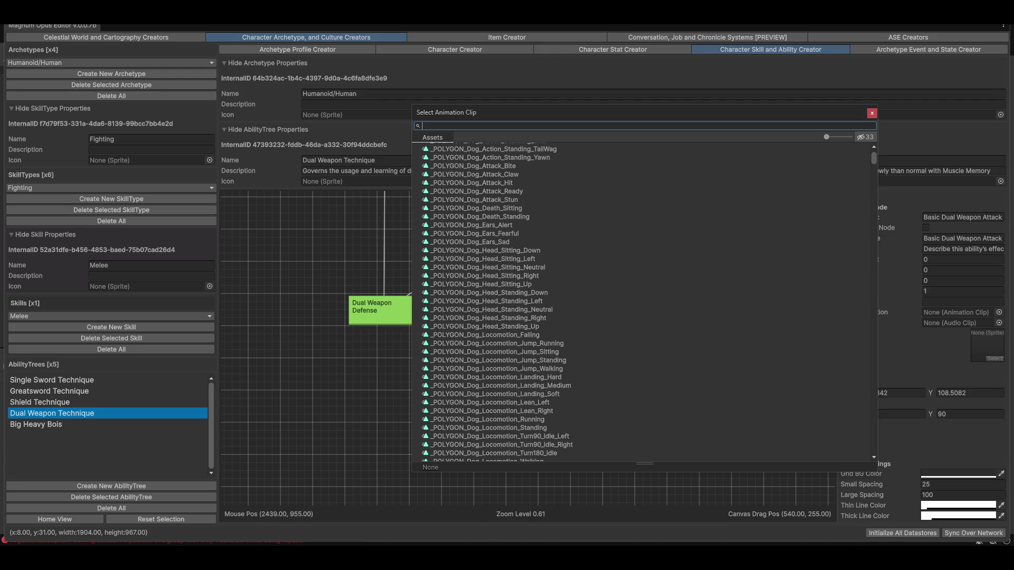
{"action": "key", "text": "Escape"}
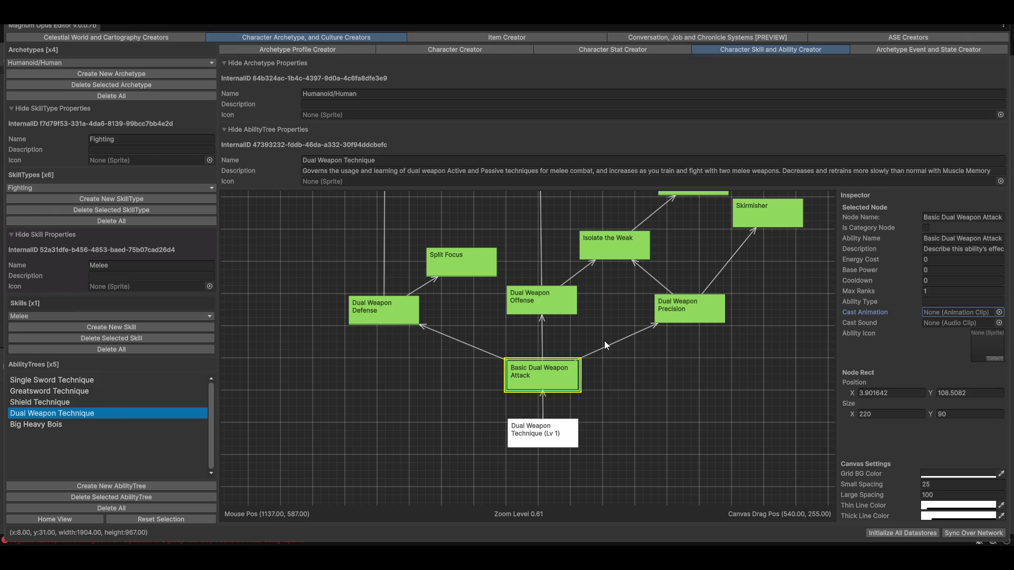
Step: Nudge Basic Dual Weapon Attack to about X -1.02, Y 110.15, centred above the root
{"action": "mouse_move", "coordinate": [699, 355]}
{"action": "left_mouse_down"}
{"action": "mouse_move", "coordinate": [664, 428]}
{"action": "mouse_move", "coordinate": [682, 427]}
{"action": "mouse_move", "coordinate": [665, 418]}
{"action": "mouse_move", "coordinate": [662, 436]}
{"action": "mouse_move", "coordinate": [754, 414]}
{"action": "left_mouse_up"}
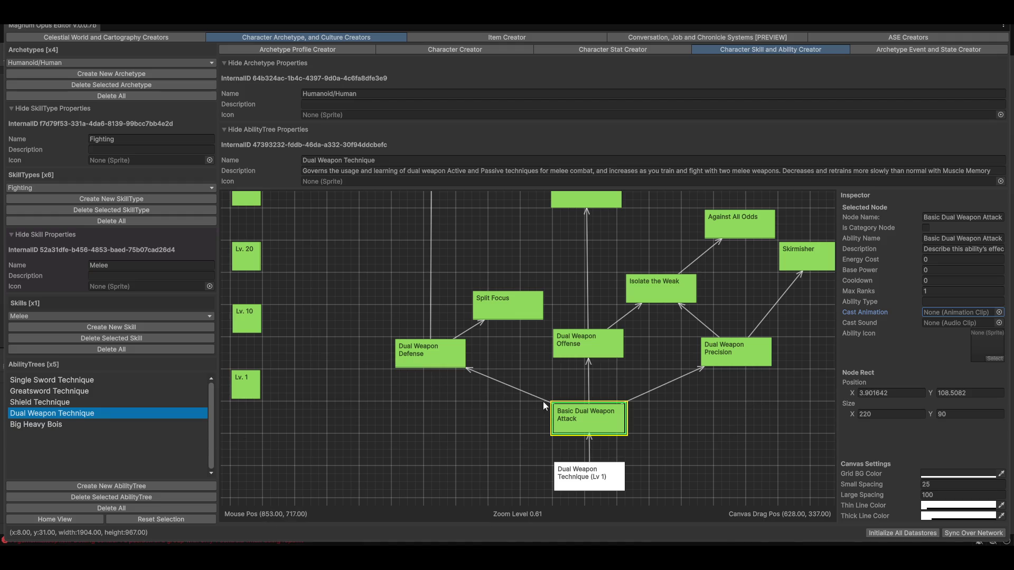
{"action": "left_click_drag", "start_coordinate": [709, 467], "coordinate": [691, 436]}
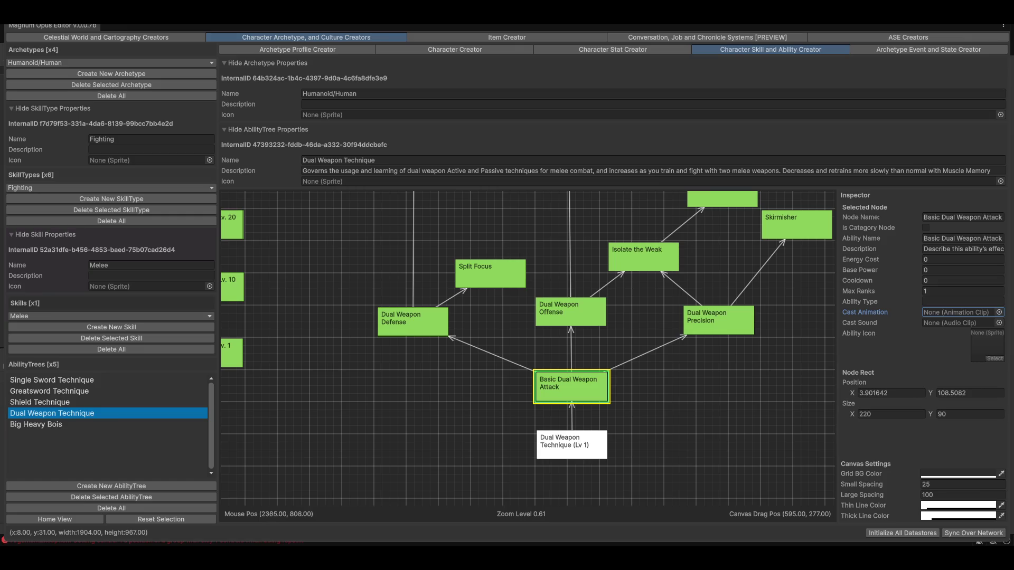
{"action": "left_click_drag", "start_coordinate": [709, 421], "coordinate": [643, 425]}
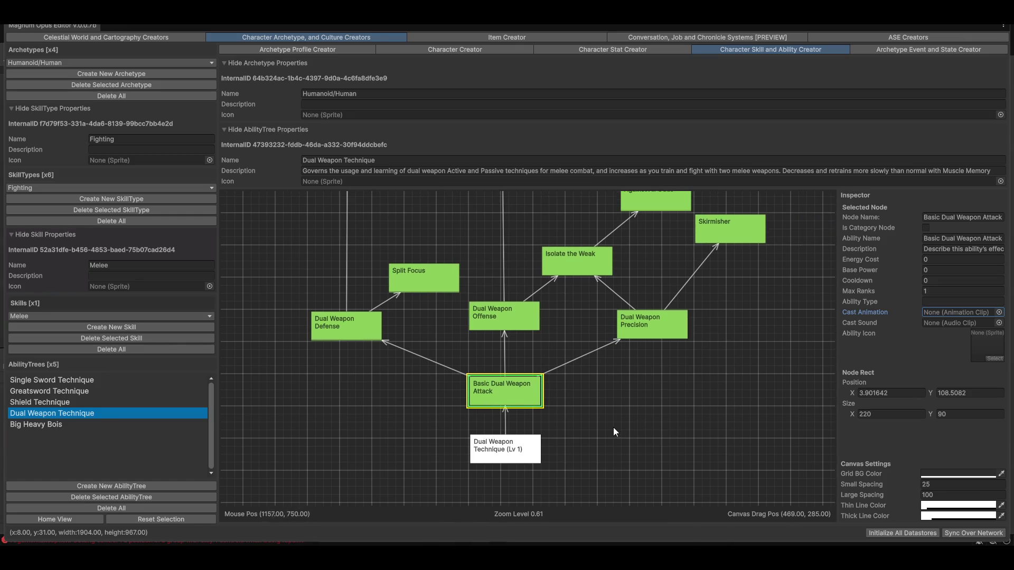
{"action": "mouse_move", "coordinate": [493, 389]}
{"action": "left_mouse_down"}
{"action": "mouse_move", "coordinate": [491, 397]}
{"action": "mouse_move", "coordinate": [571, 408]}
{"action": "mouse_move", "coordinate": [522, 393]}
{"action": "left_mouse_up"}
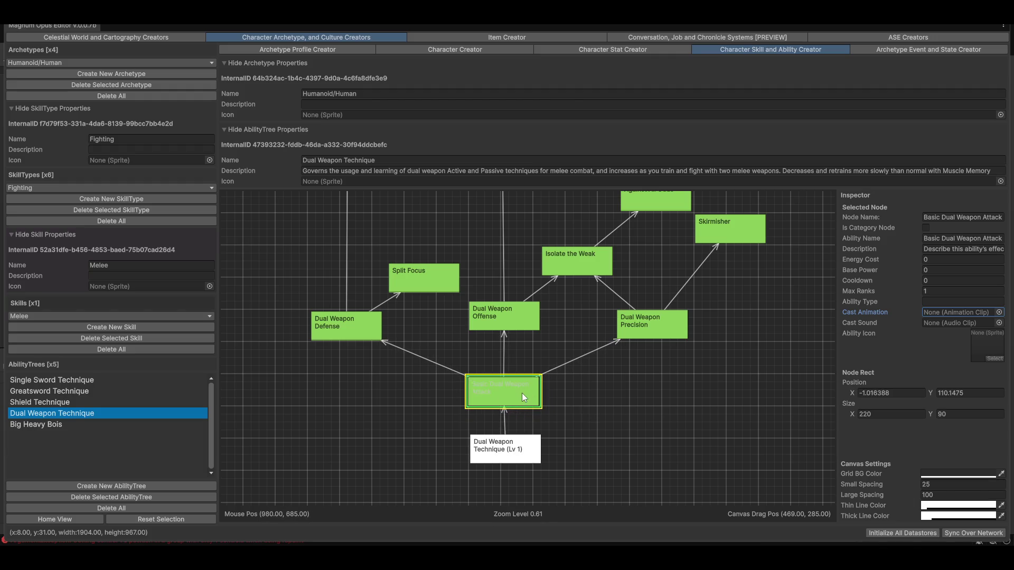